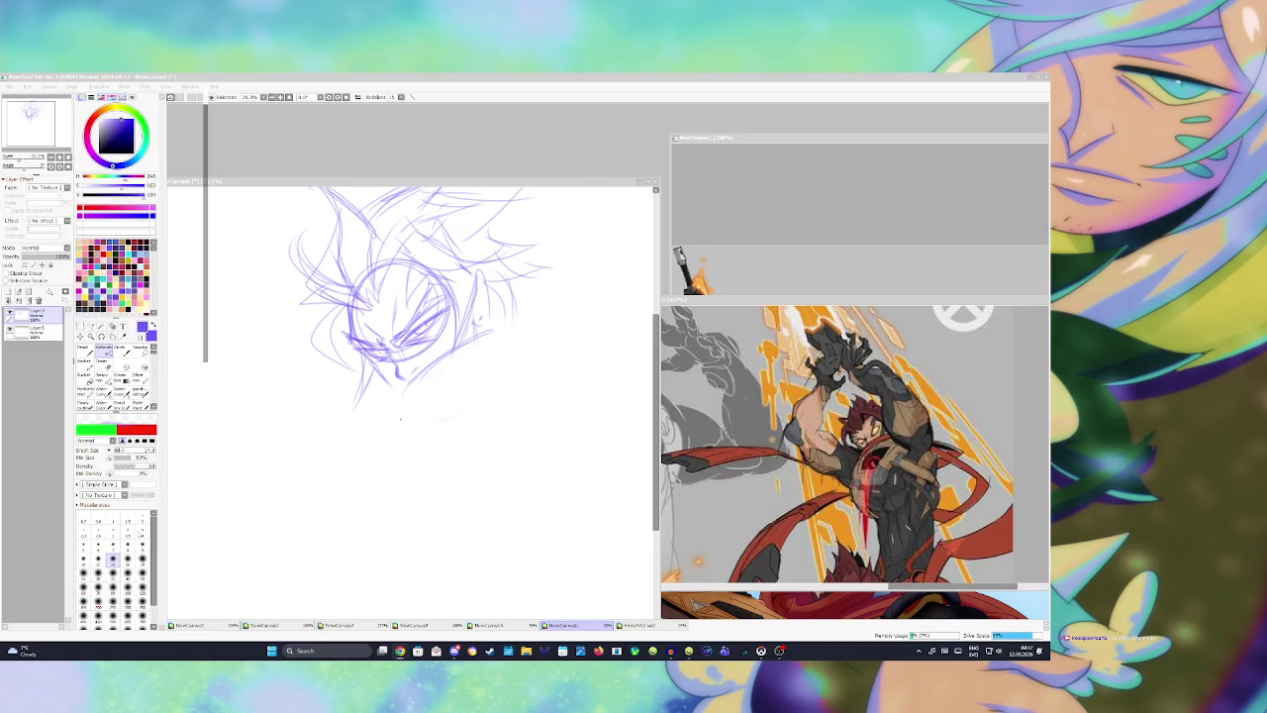
Step: Glance at the NewCanvas3 reference, then draw curved pencil strokes along the lower jaw and chin
click(721, 504)
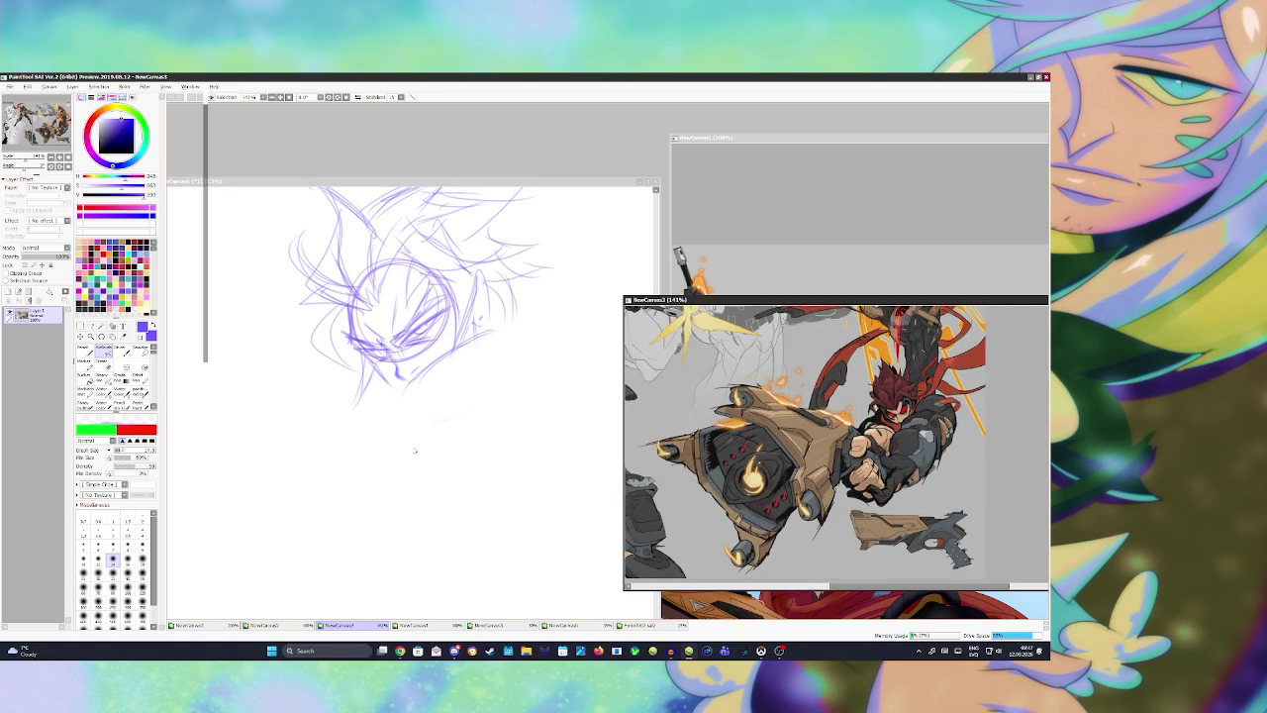
click(409, 450)
mouse_move(407, 396)
mouse_down()
mouse_move(493, 334)
mouse_move(550, 366)
mouse_up()
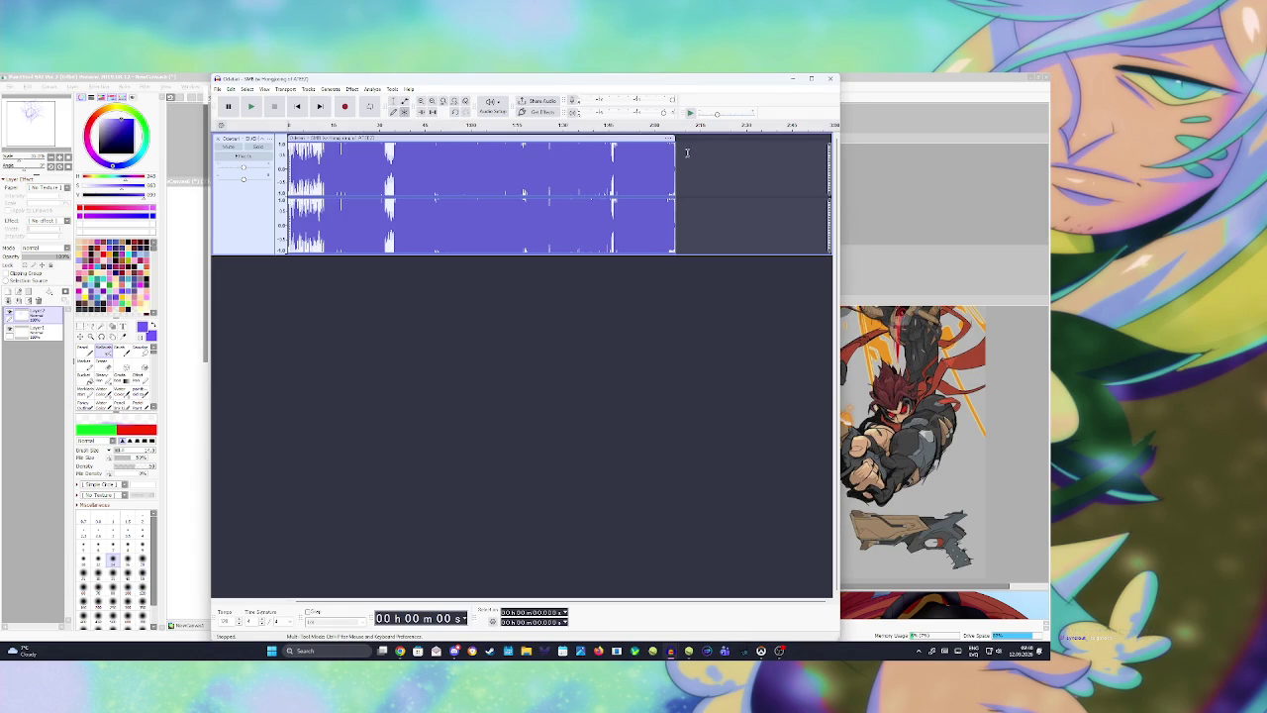
Step: Play the audio track in Audacity and minimize Audacity to reveal the sketch
click(691, 113)
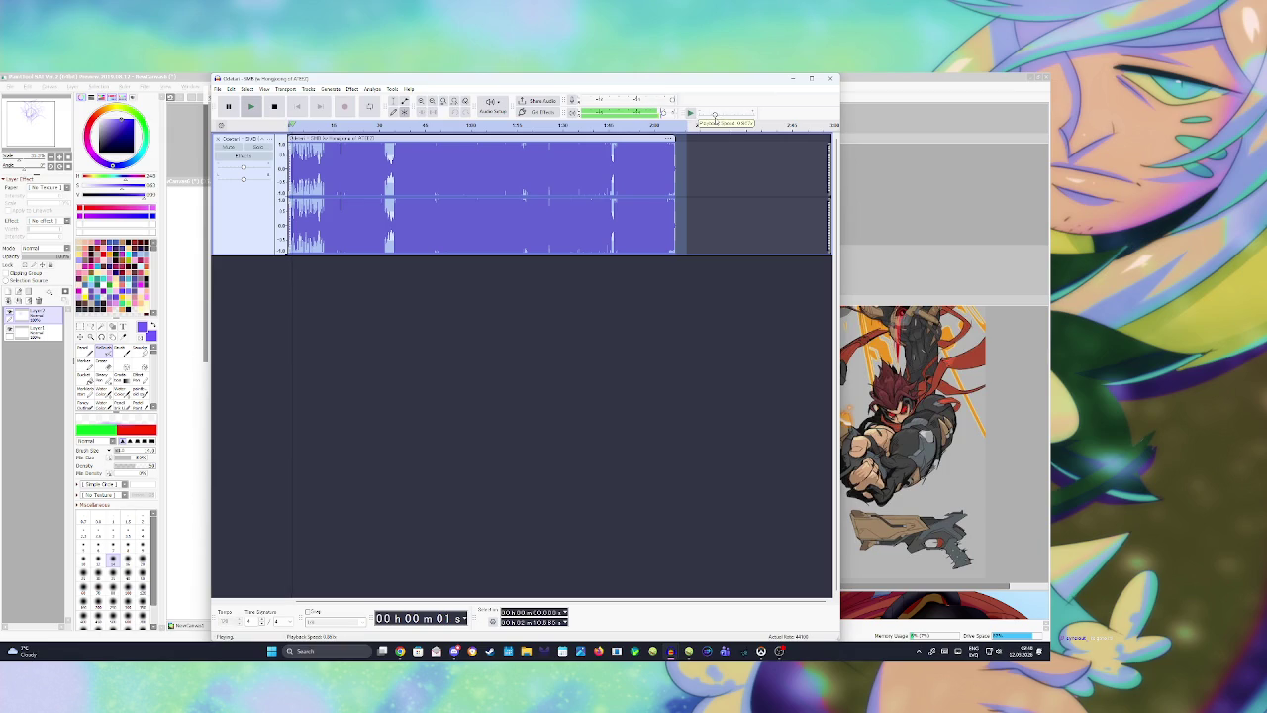
click(791, 78)
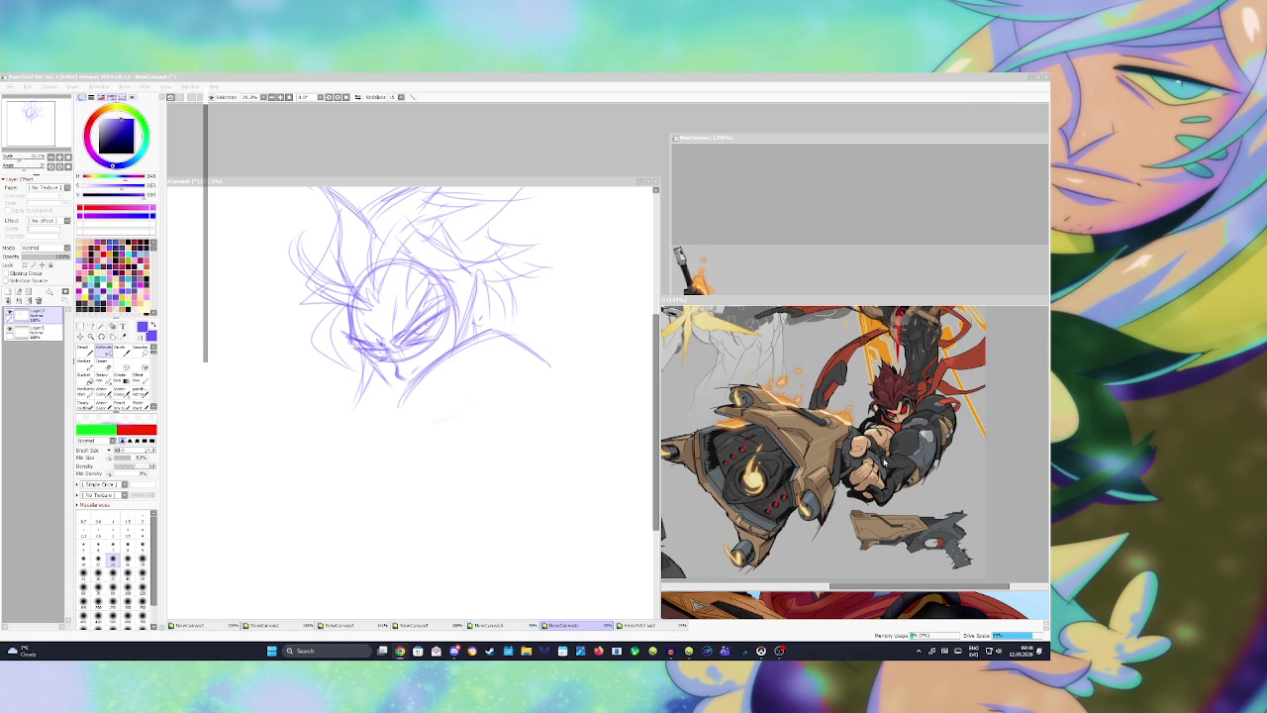
Step: Zoom into the NewCanvas3 reference, then sketch short strokes around the mouth and chin
click(338, 624)
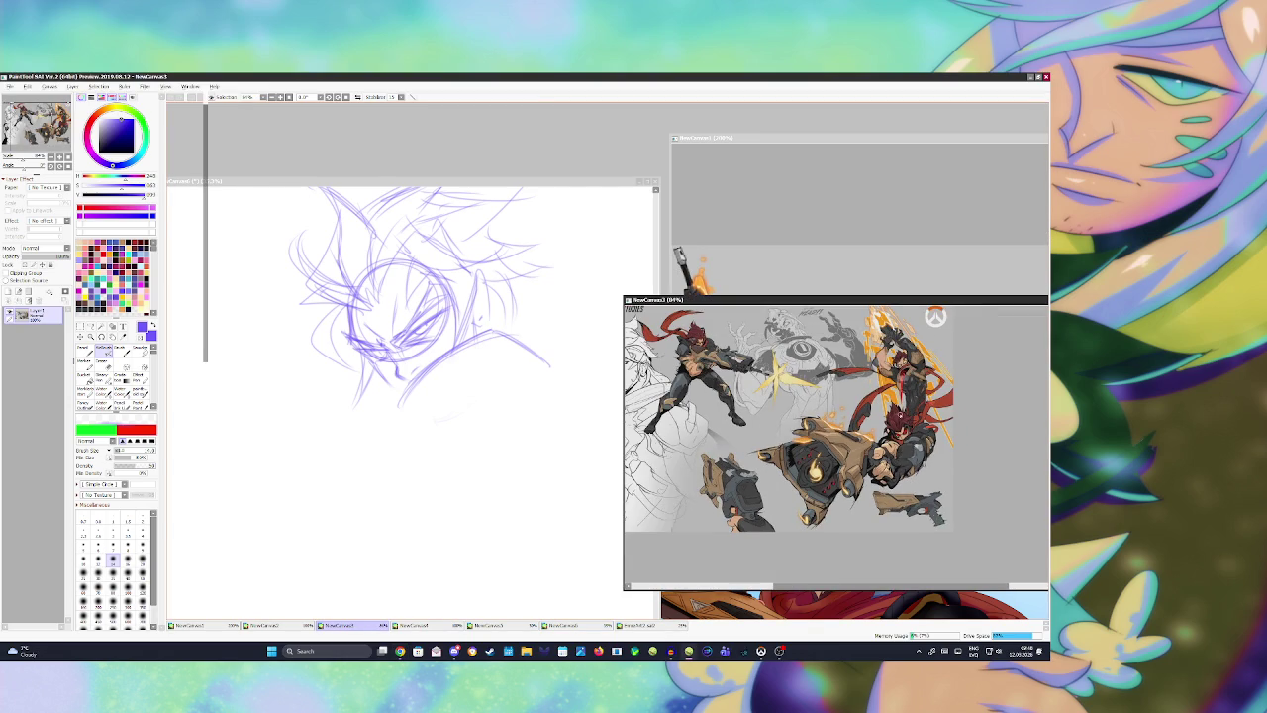
scroll(902, 418, up, 1)
scroll(910, 442, up, 1)
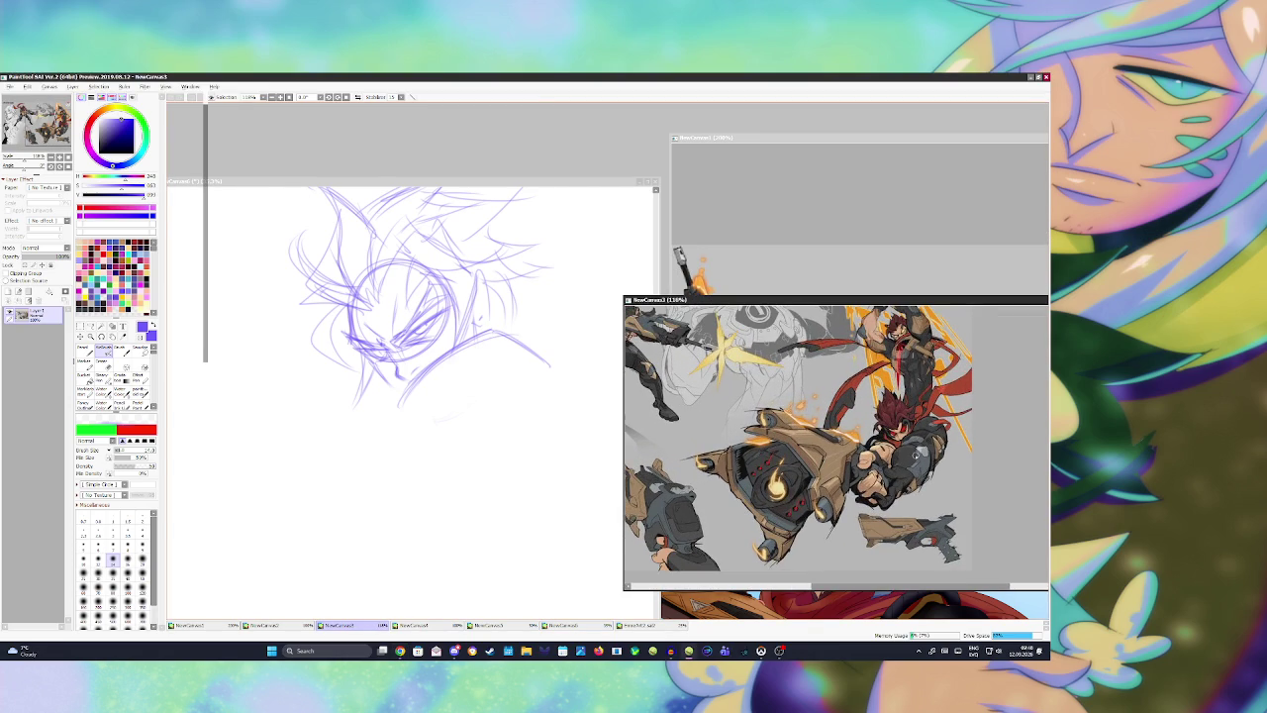
click(507, 472)
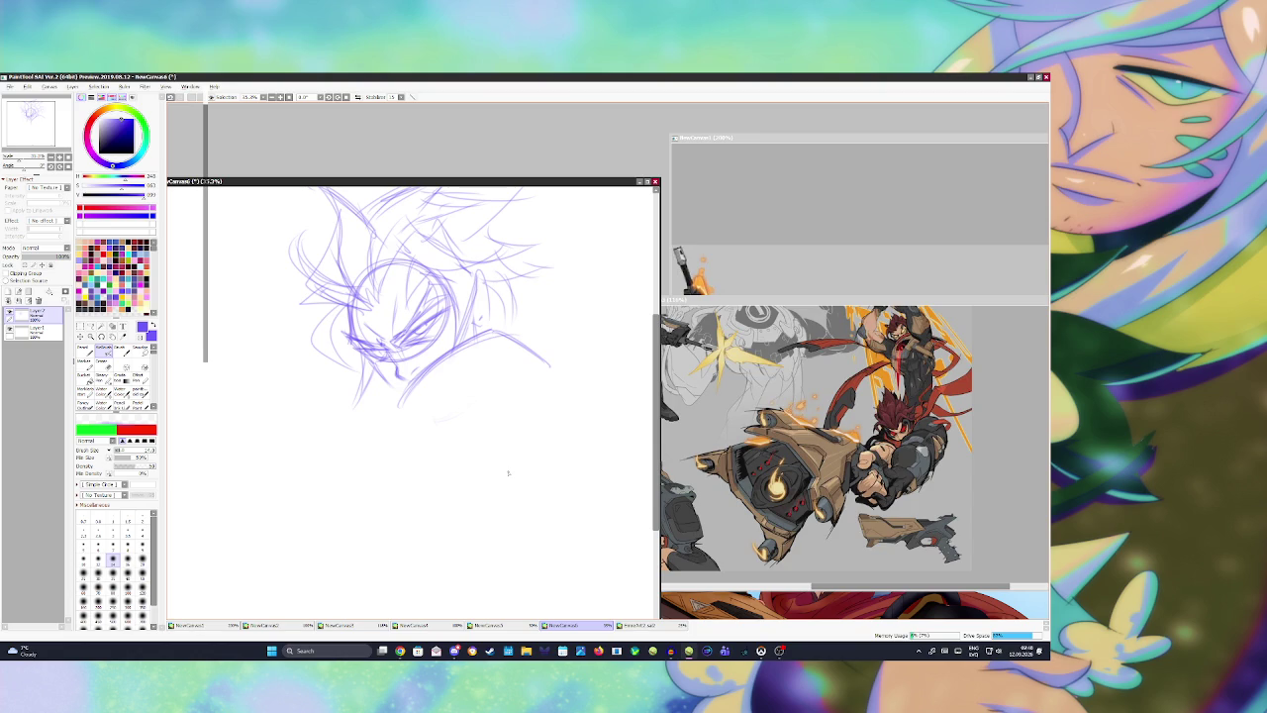
mouse_move(376, 370)
mouse_down()
mouse_move(409, 398)
mouse_move(394, 362)
mouse_move(442, 340)
mouse_up()
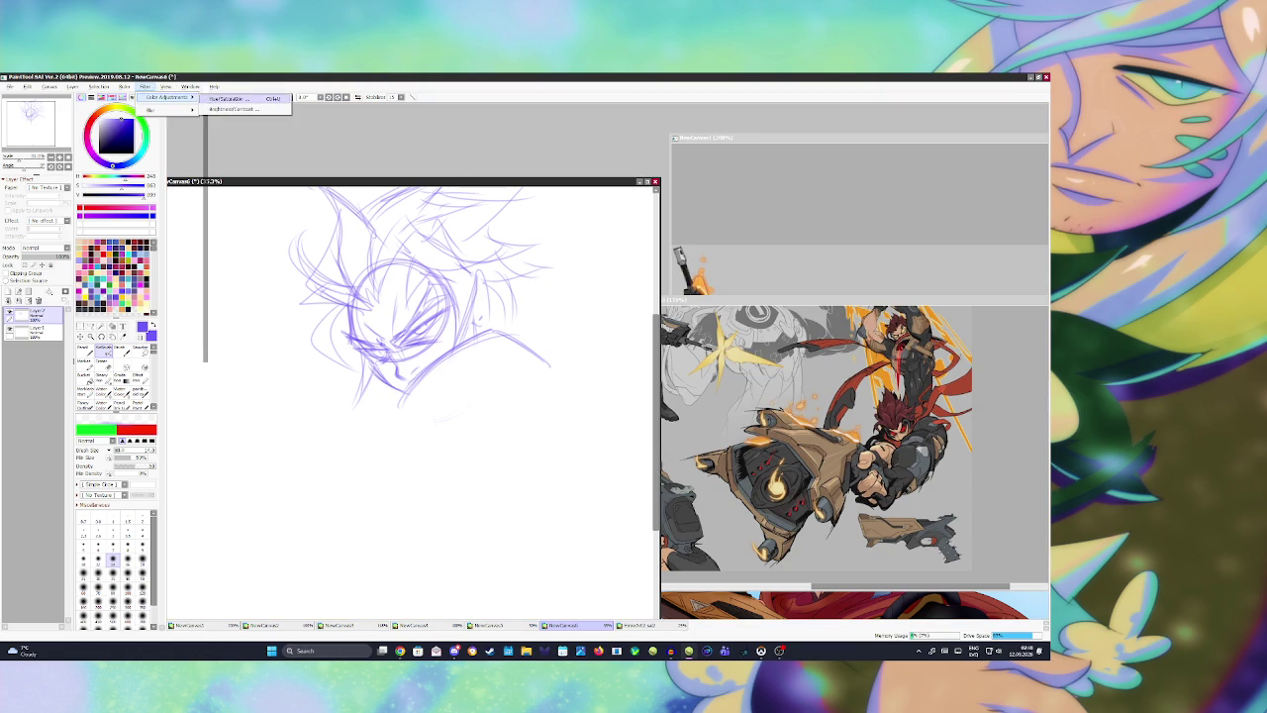
Step: Lower the Hue/Saturation luminance so the sketch lines become a deeper, muted purple
key(ctrl+u)
drag(689, 559, 651, 561)
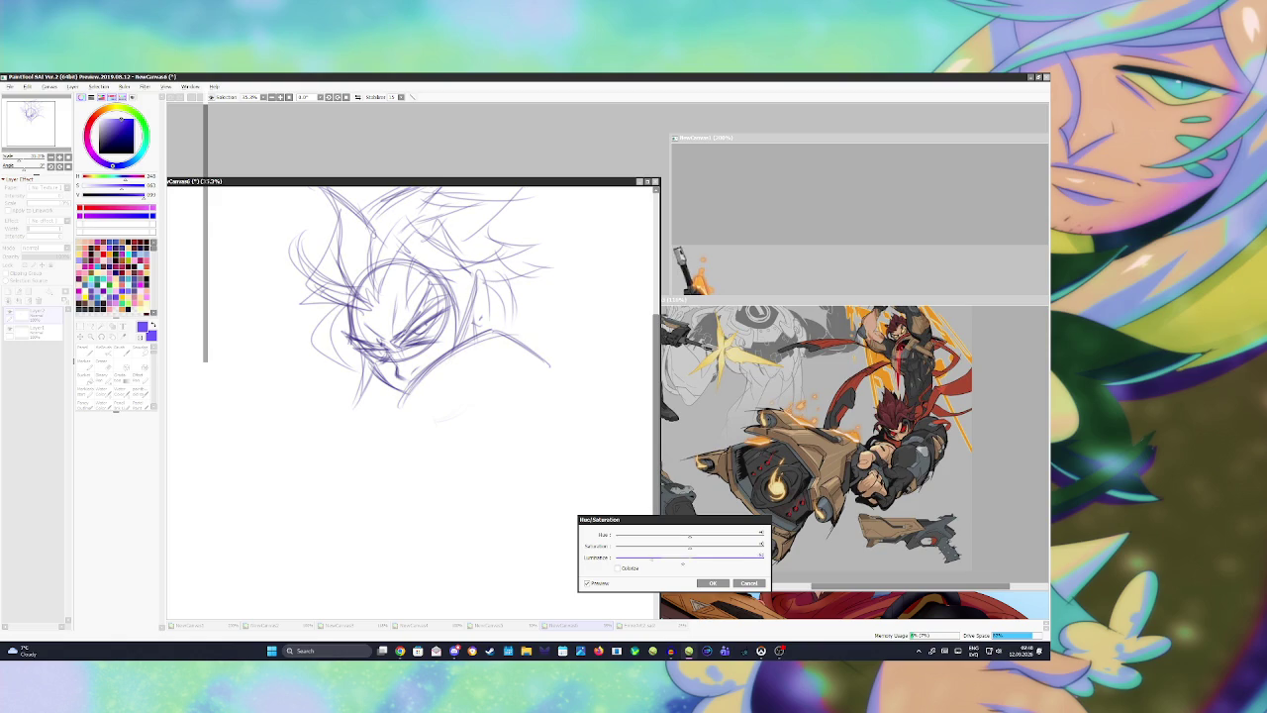
click(713, 582)
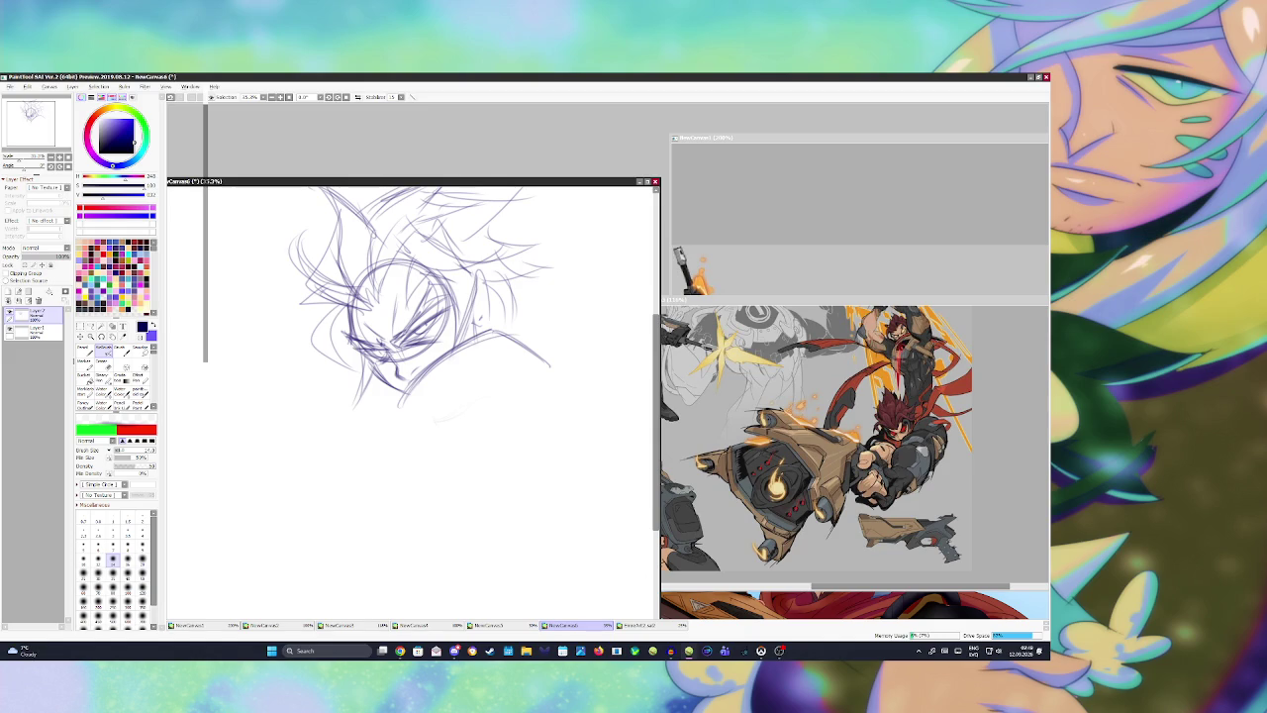
Step: Sample the sketch's purple, switch brush preset, and try trial strokes below the face
scroll(589, 355, down, 2)
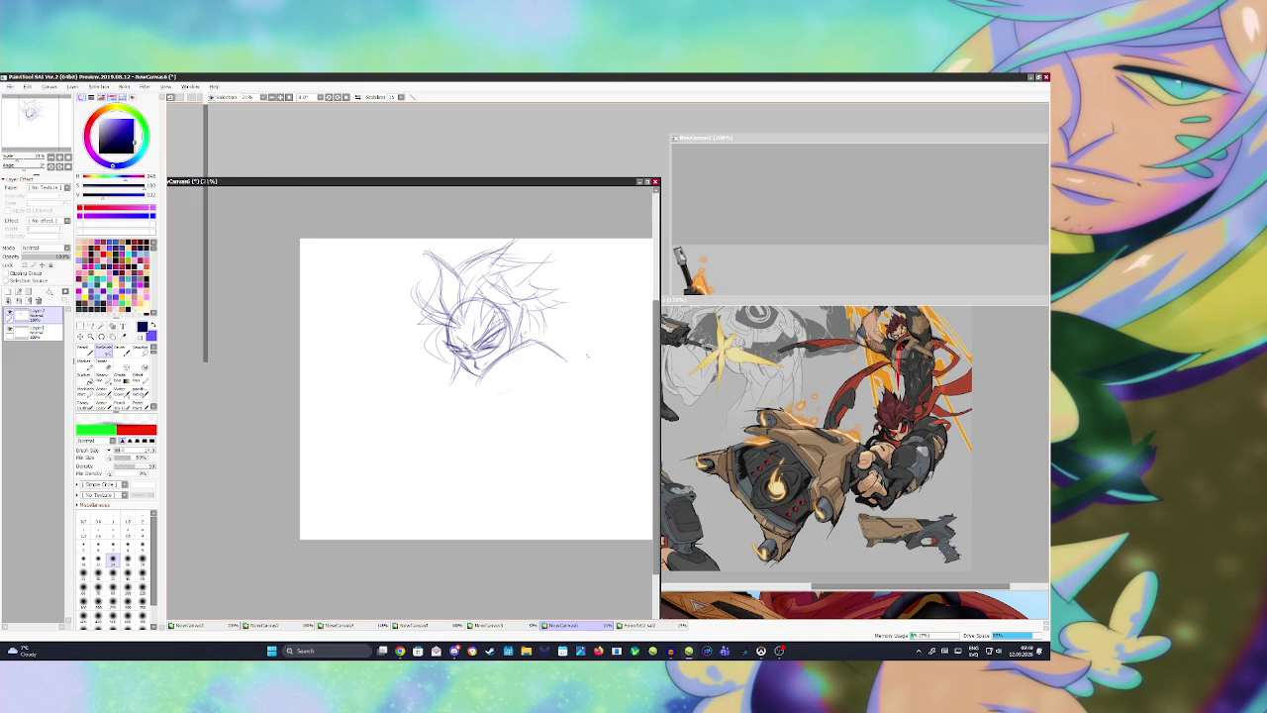
scroll(587, 356, up, 1)
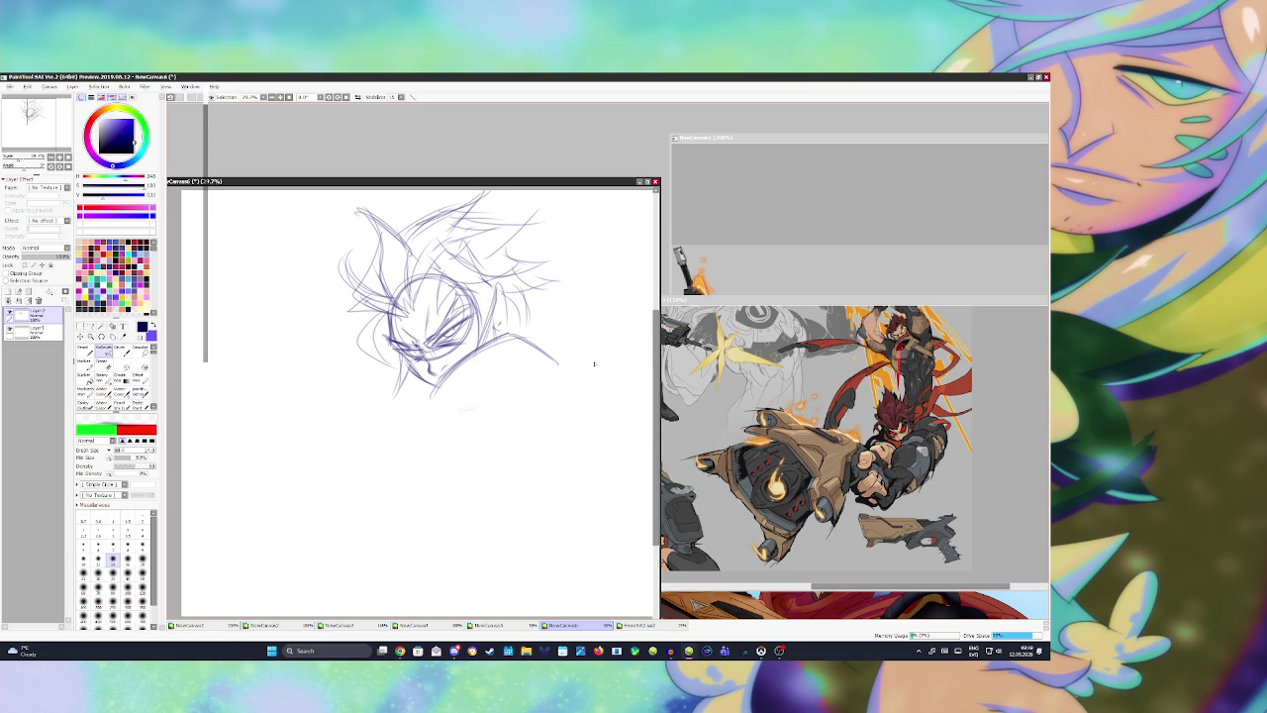
key(ctrl+z)
drag(479, 391, 441, 414)
alt+click(495, 327)
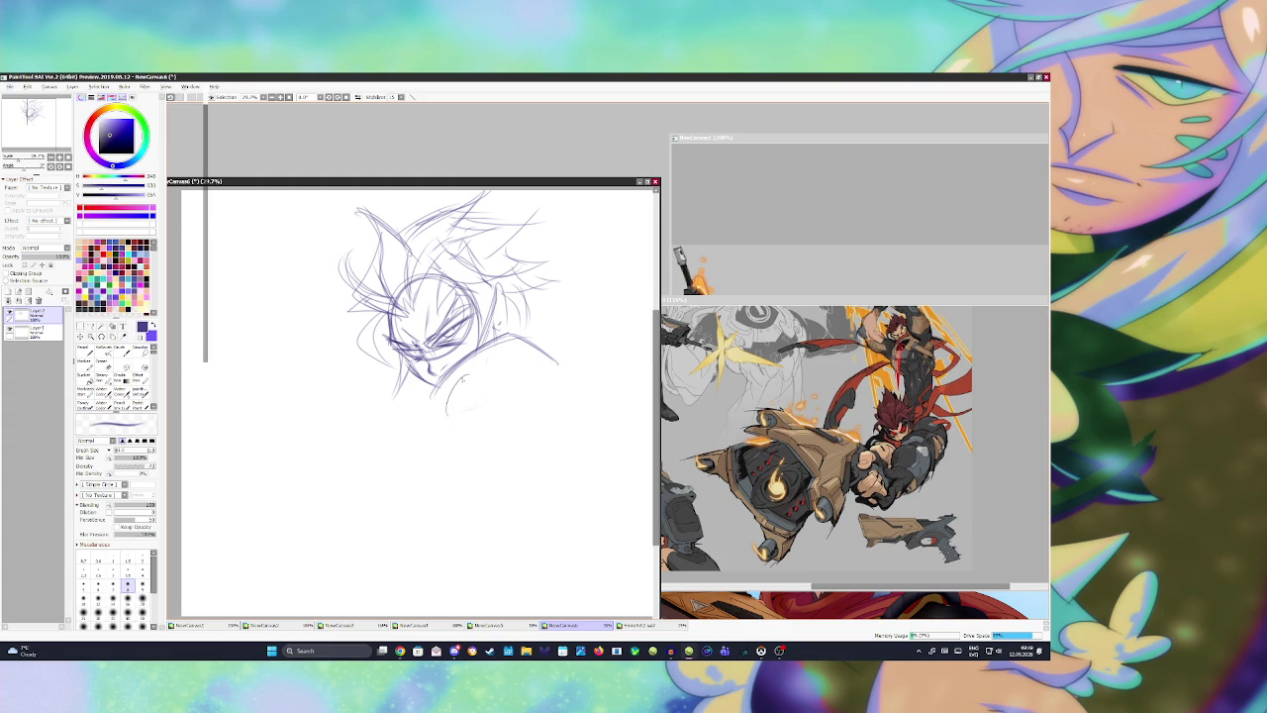
key(b)
mouse_move(459, 388)
mouse_down()
mouse_move(451, 411)
mouse_move(482, 409)
mouse_up()
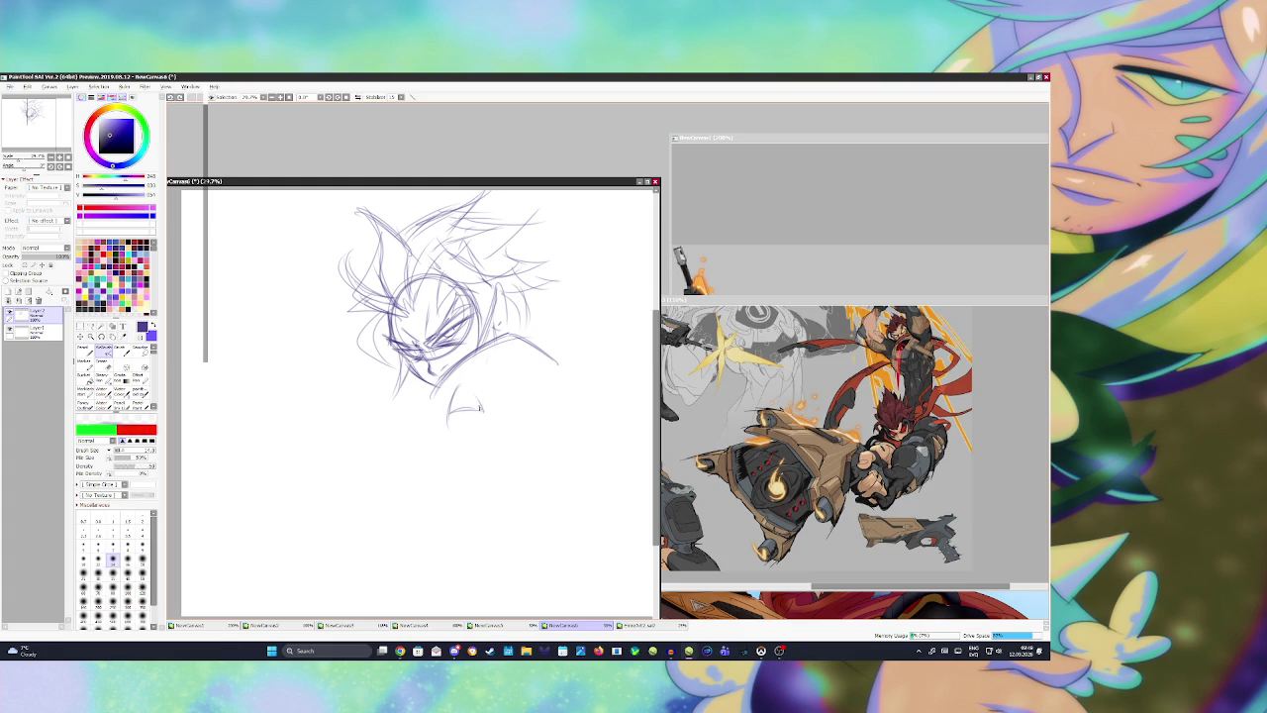
mouse_move(491, 385)
mouse_down()
mouse_move(453, 389)
mouse_move(590, 384)
mouse_up()
key(ctrl+z)
Step: Draw the shoulder line and its lower edge, plus lines down both sides of the face
mouse_move(499, 374)
mouse_down()
mouse_move(584, 362)
mouse_move(544, 380)
mouse_move(574, 364)
mouse_move(585, 404)
mouse_up()
key(ctrl+z)
mouse_move(495, 396)
mouse_down()
mouse_move(580, 387)
mouse_move(576, 434)
mouse_move(542, 453)
mouse_up()
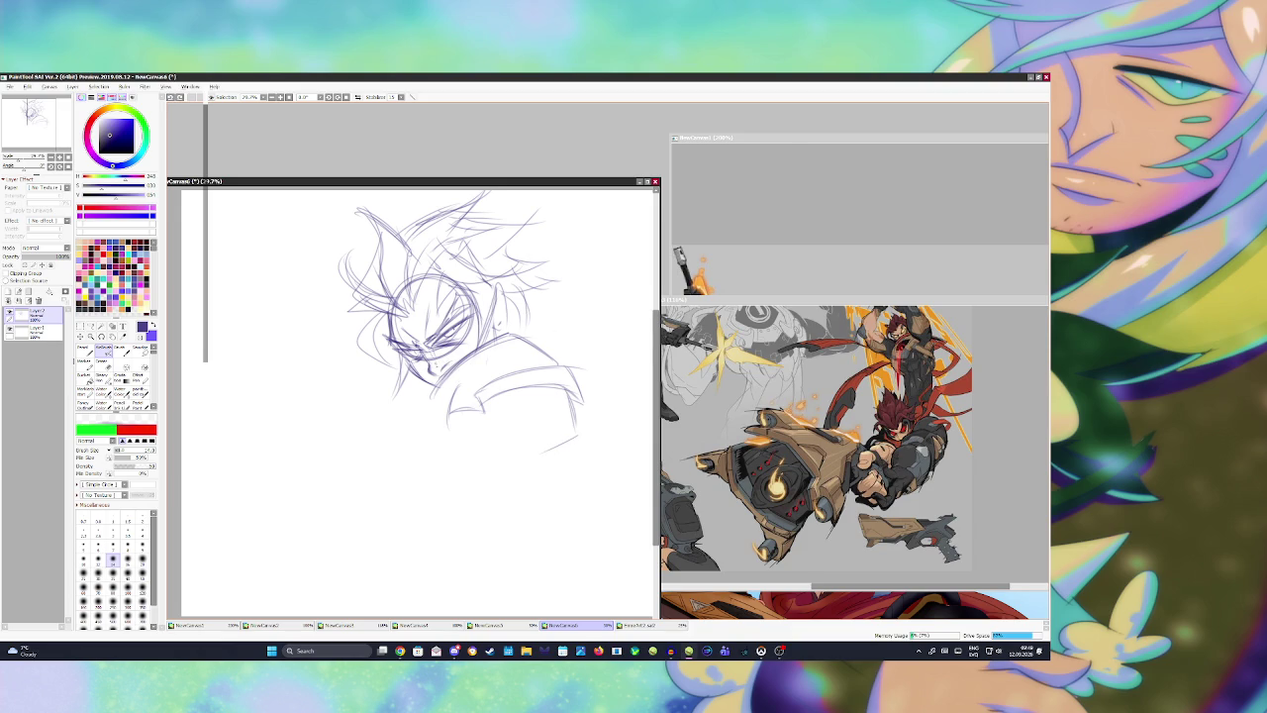
drag(498, 290, 481, 335)
drag(386, 316, 382, 334)
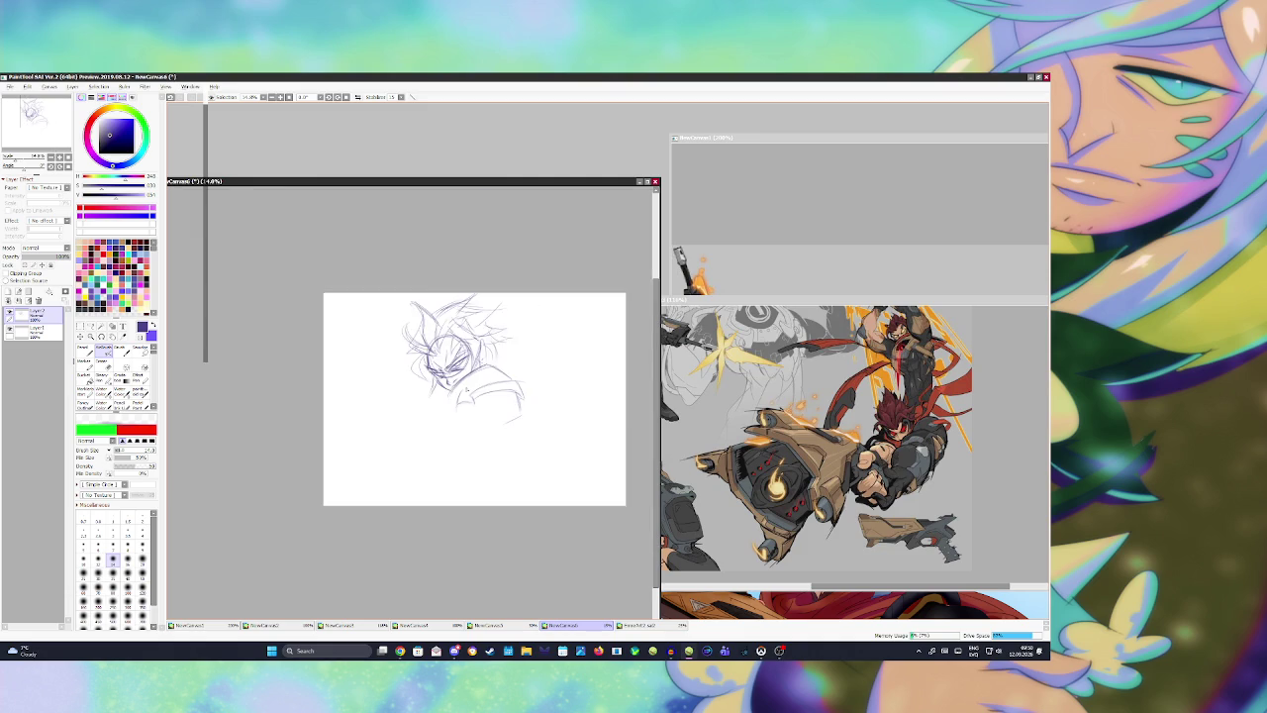
Step: Consult the reference, then reinforce the shoulder and draw curved chest and diagonal torso lines
click(340, 624)
drag(772, 435, 785, 463)
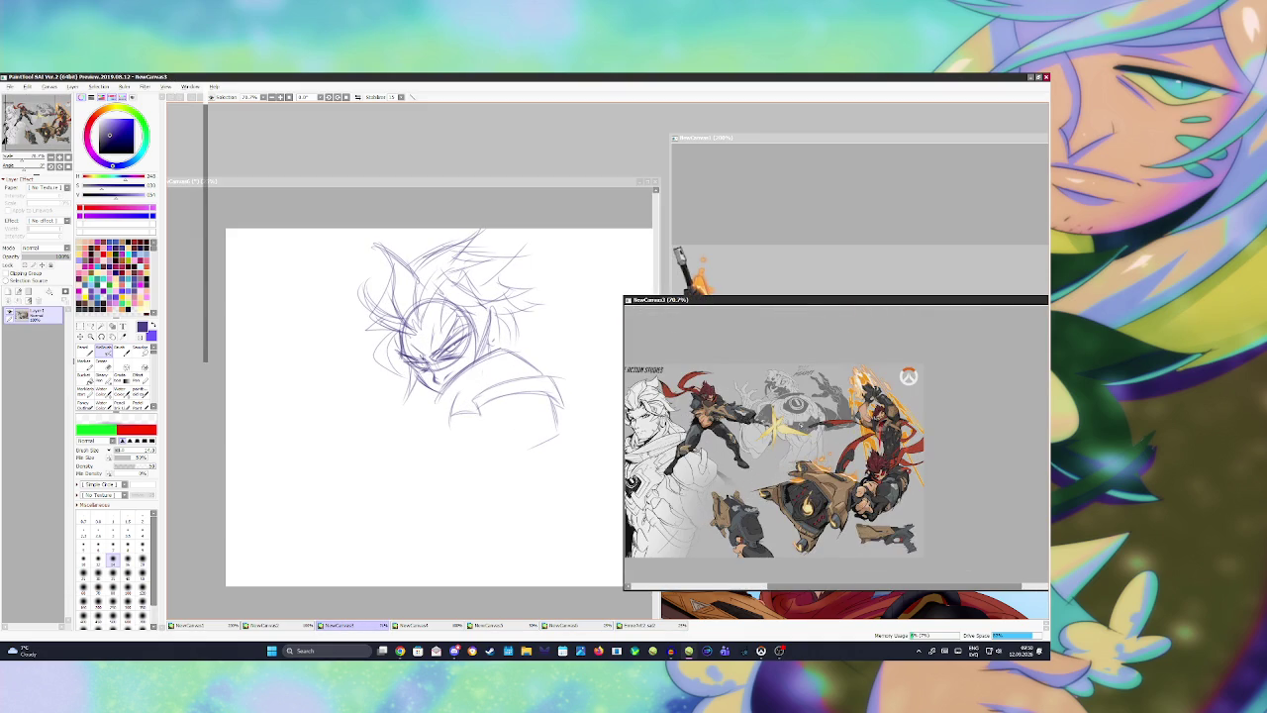
click(458, 456)
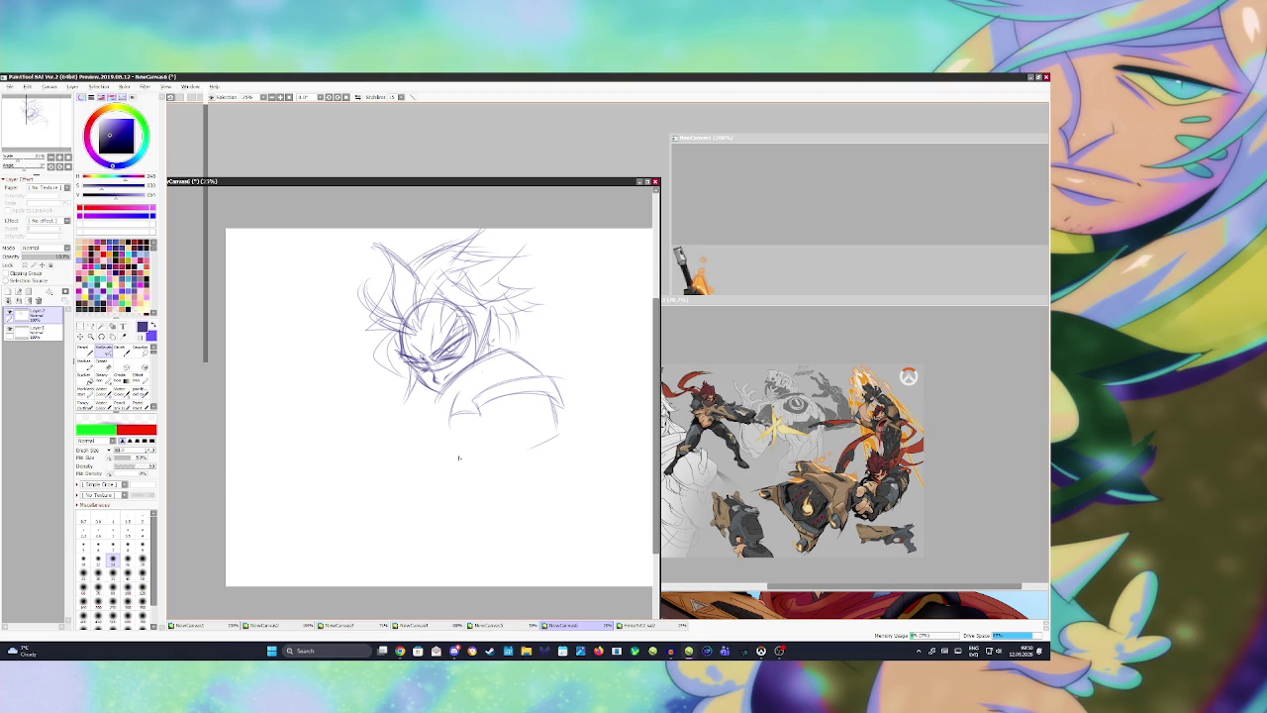
drag(505, 381, 477, 395)
drag(438, 418, 385, 484)
mouse_move(409, 433)
mouse_down()
mouse_move(387, 503)
mouse_move(469, 497)
mouse_move(542, 439)
mouse_up()
key(ctrl+z)
drag(463, 499, 527, 448)
drag(467, 337, 452, 350)
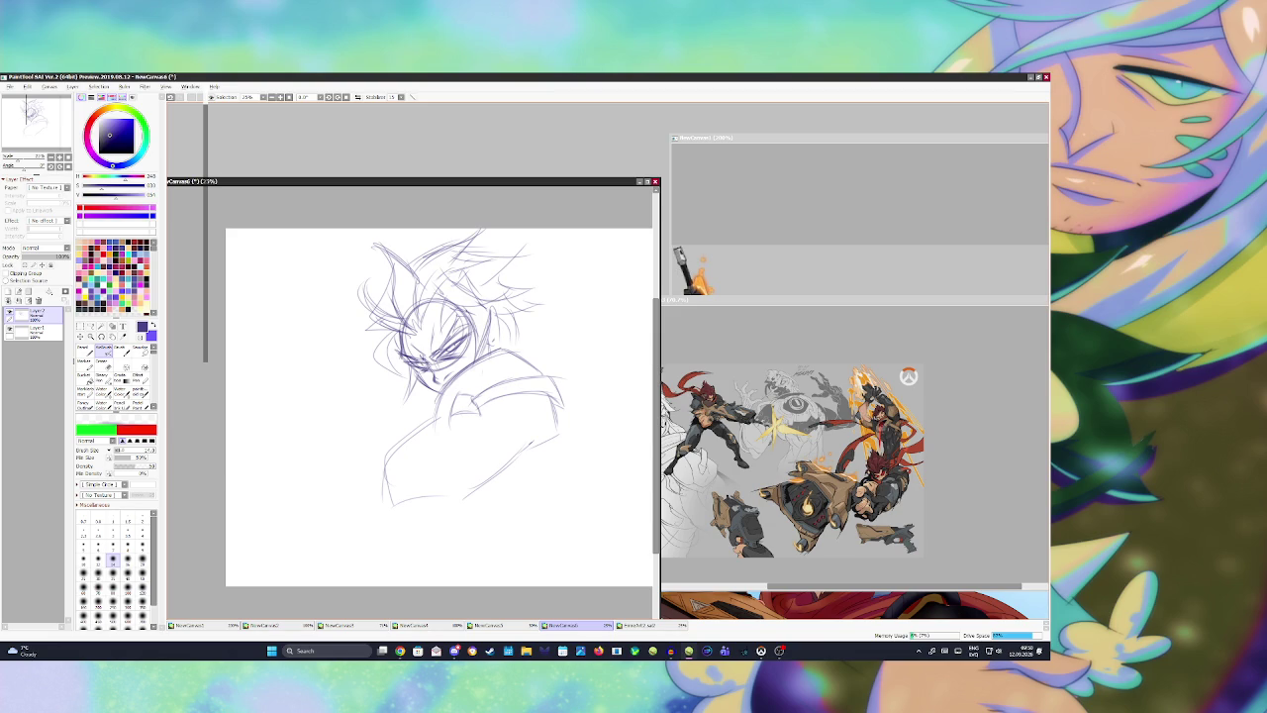
click(881, 503)
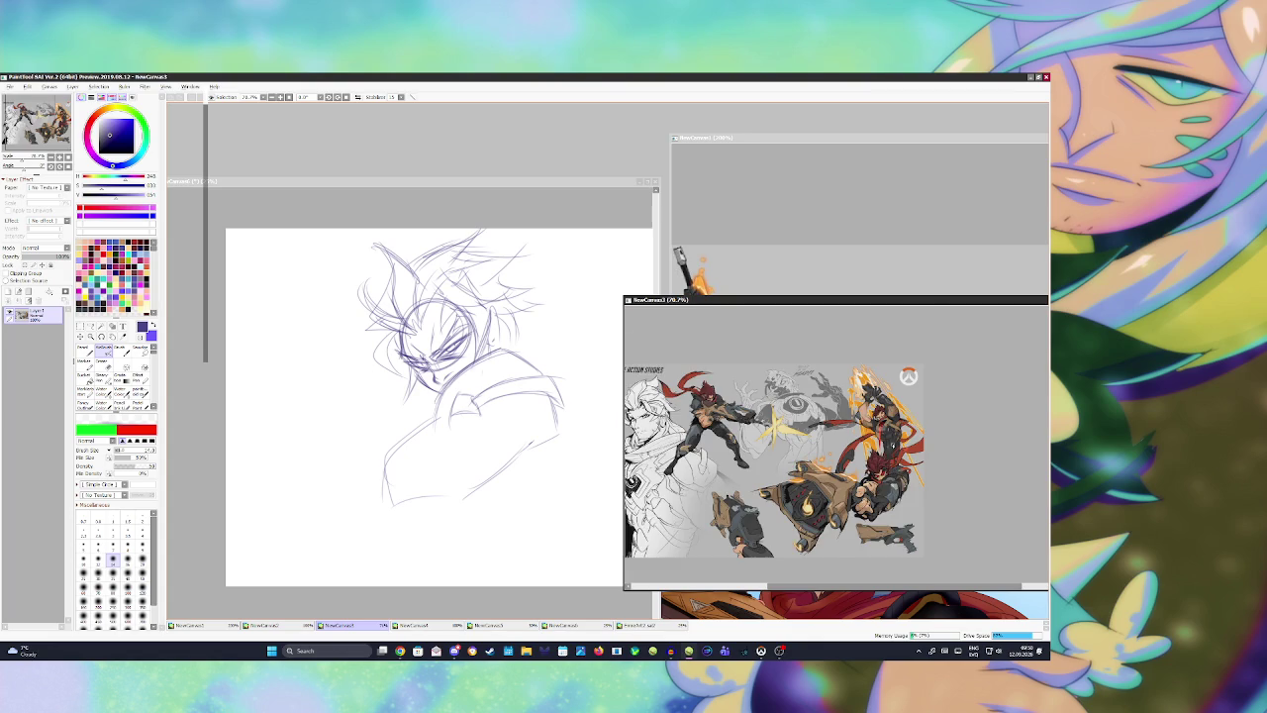
Step: Zoom the reference artwork to 200%, then back to 168%, to study the red-haired character
scroll(891, 445, up, 1)
scroll(917, 348, up, 1)
scroll(905, 377, down, 1)
scroll(864, 494, down, 1)
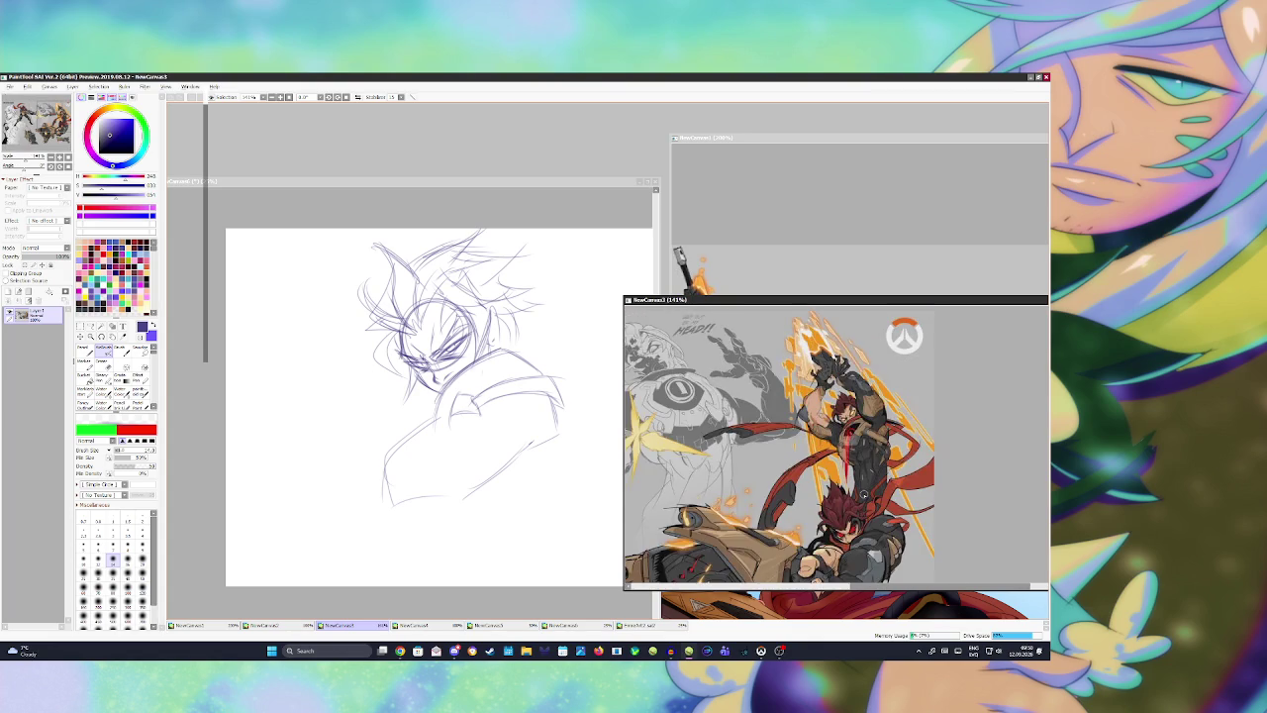
scroll(864, 494, down, 1)
scroll(857, 481, down, 1)
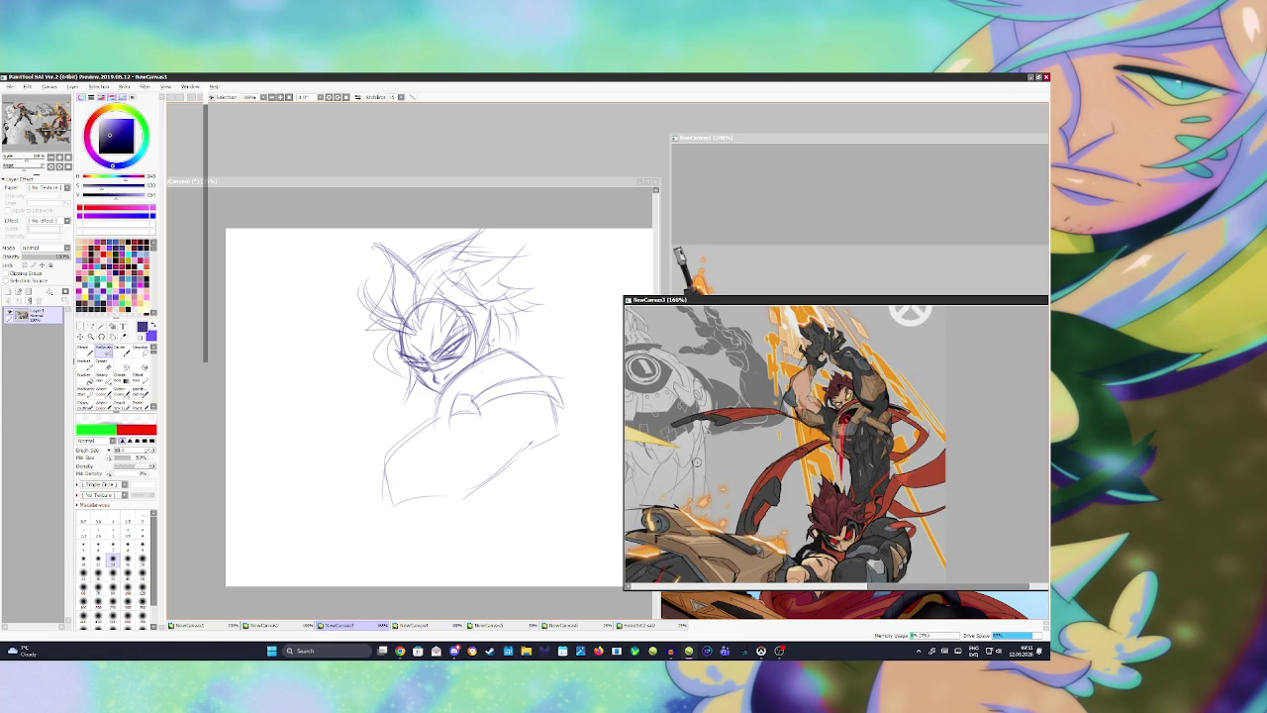
click(671, 651)
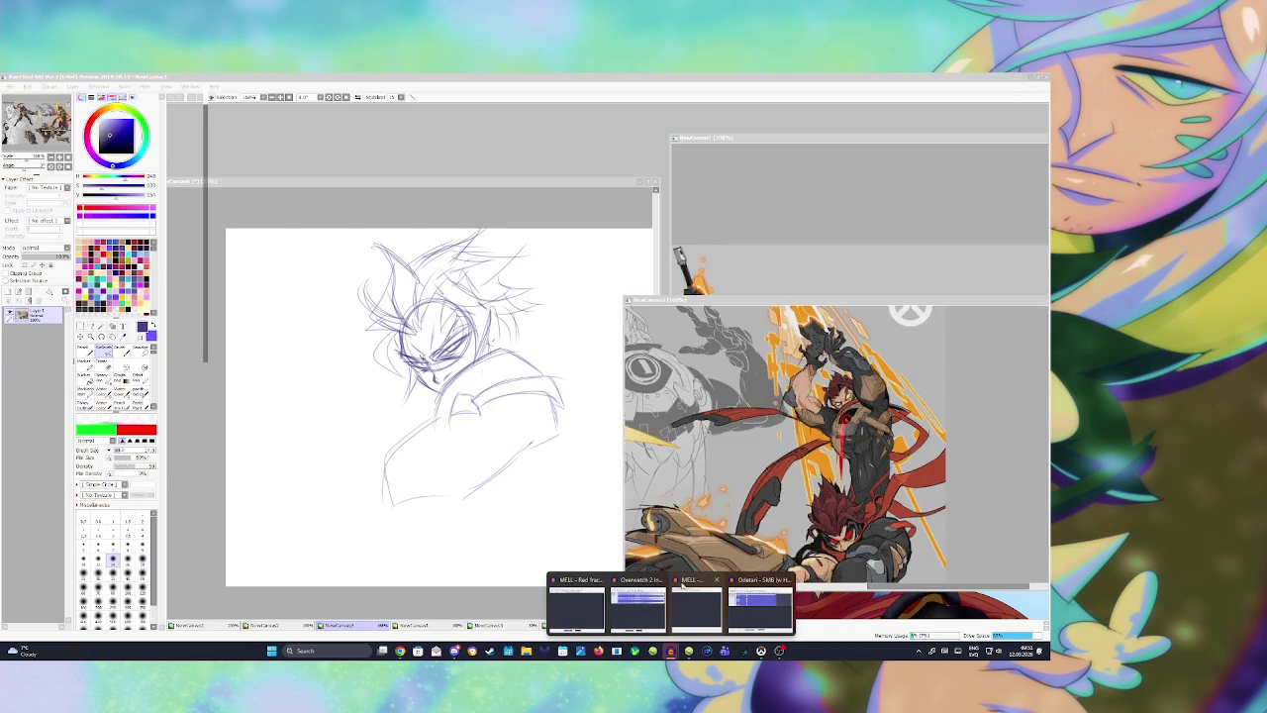
Step: Dismiss the window previews, zoom the NewCanvas3 reference to 168%, and reactivate the sketch canvas
click(720, 589)
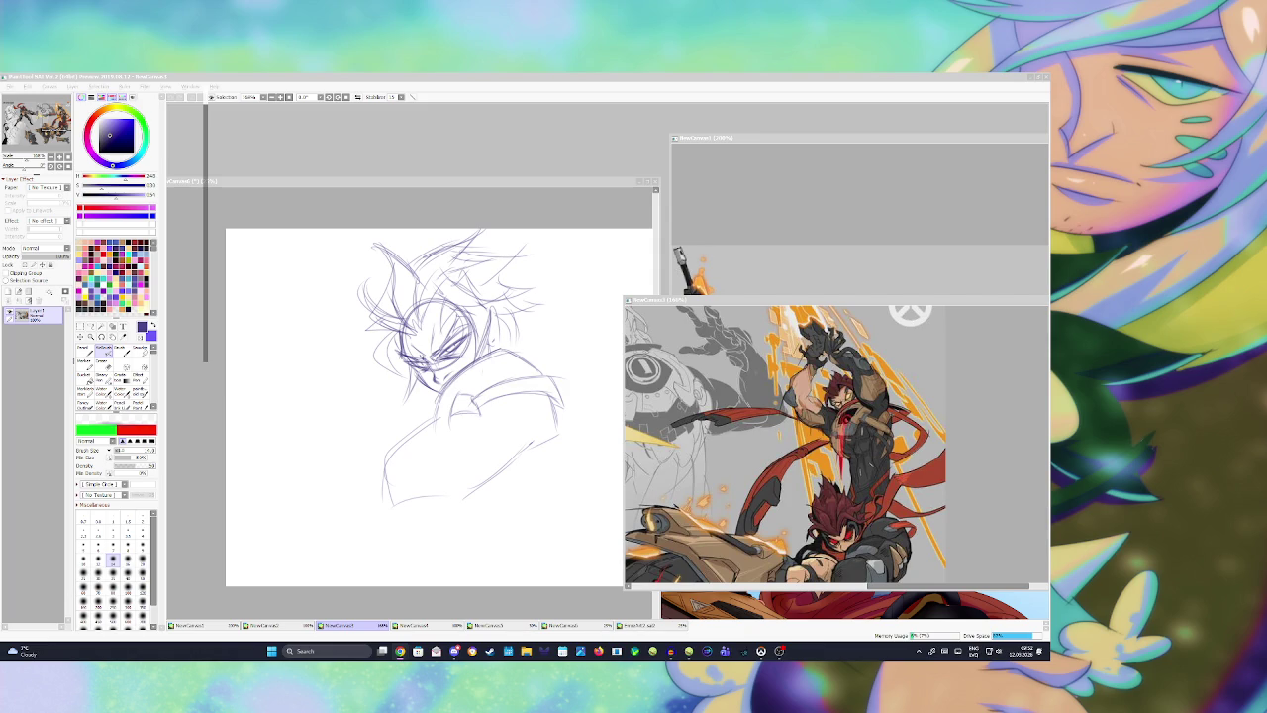
click(488, 370)
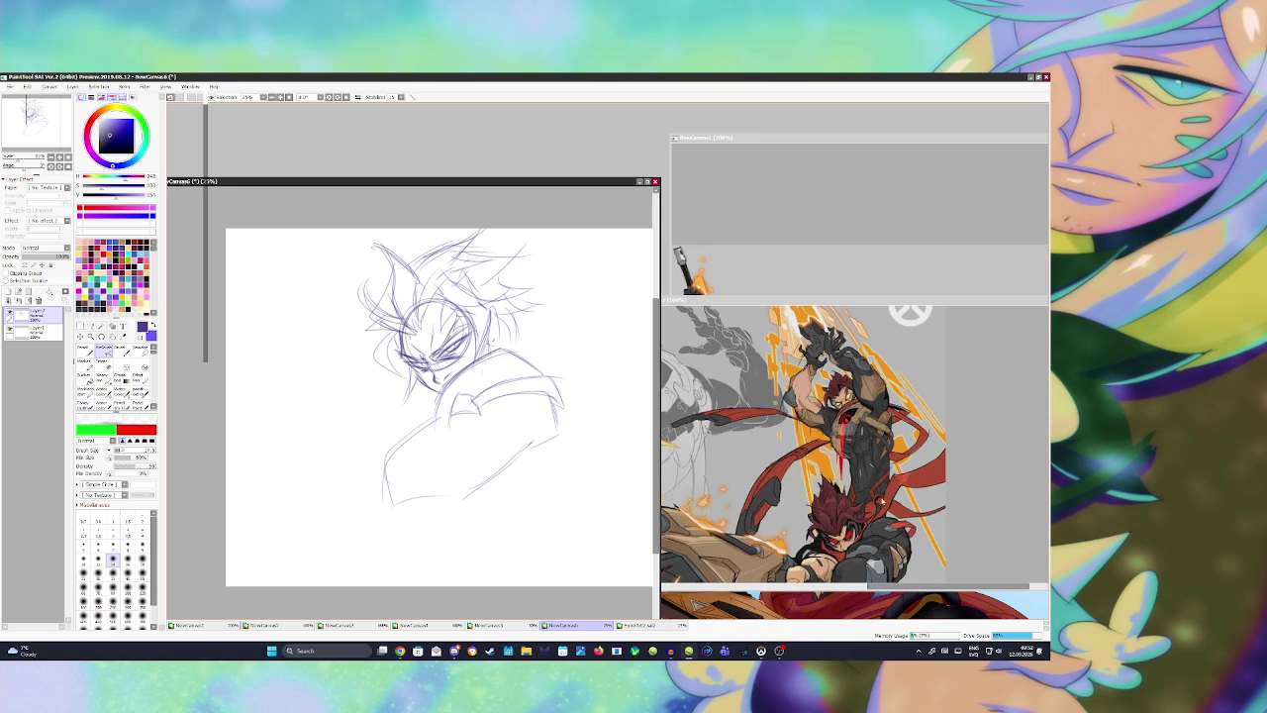
click(338, 625)
scroll(841, 514, up, 2)
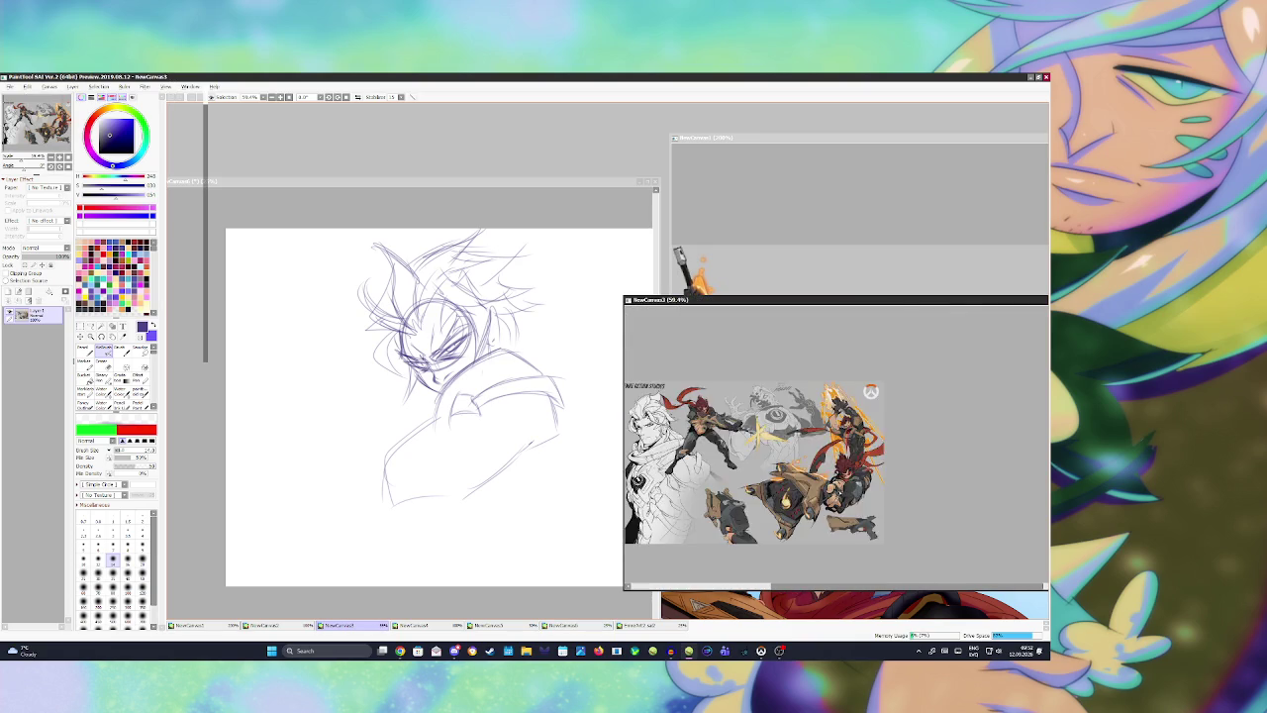
scroll(841, 515, up, 3)
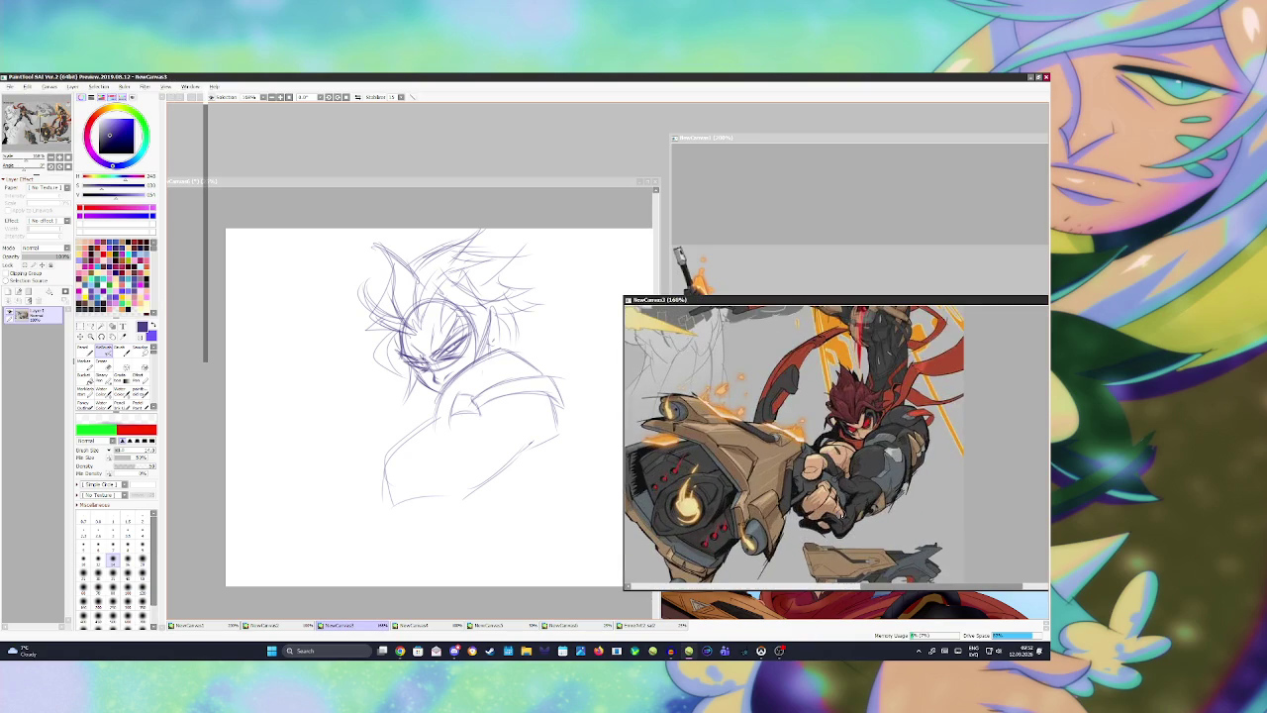
click(516, 480)
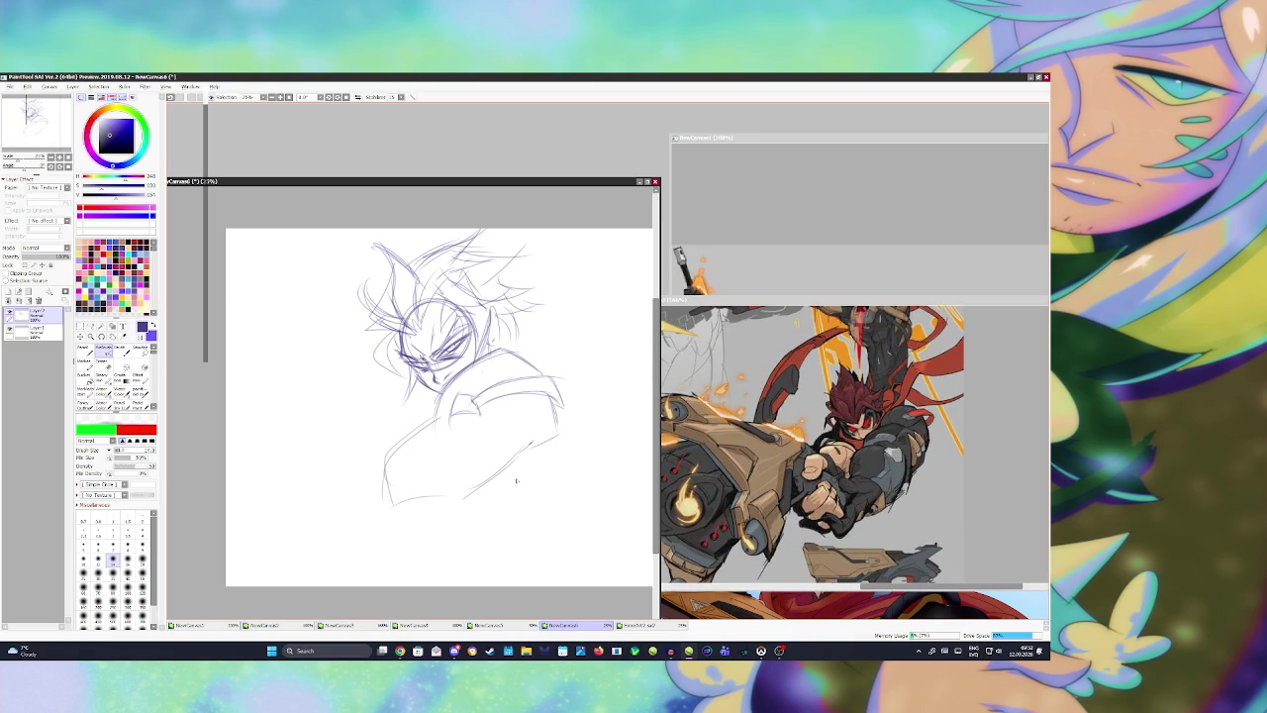
Step: Add pencil strokes right of the face, on the hair and under the chin, redrawing the chin mark
mouse_move(500, 321)
mouse_down()
mouse_move(493, 349)
mouse_move(505, 325)
mouse_move(492, 307)
mouse_move(486, 333)
mouse_up()
drag(428, 259, 412, 276)
drag(424, 381, 432, 393)
key(e)
key(bracketleft)
key(bracketleft)
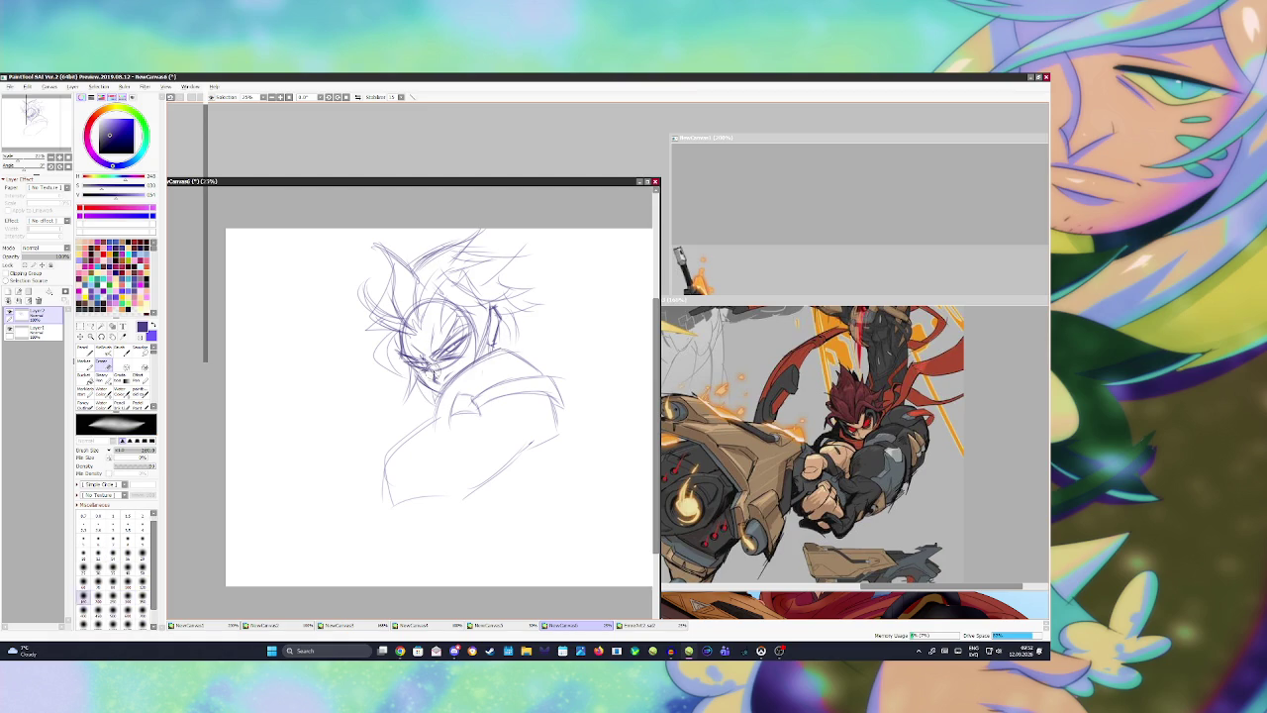
key(n)
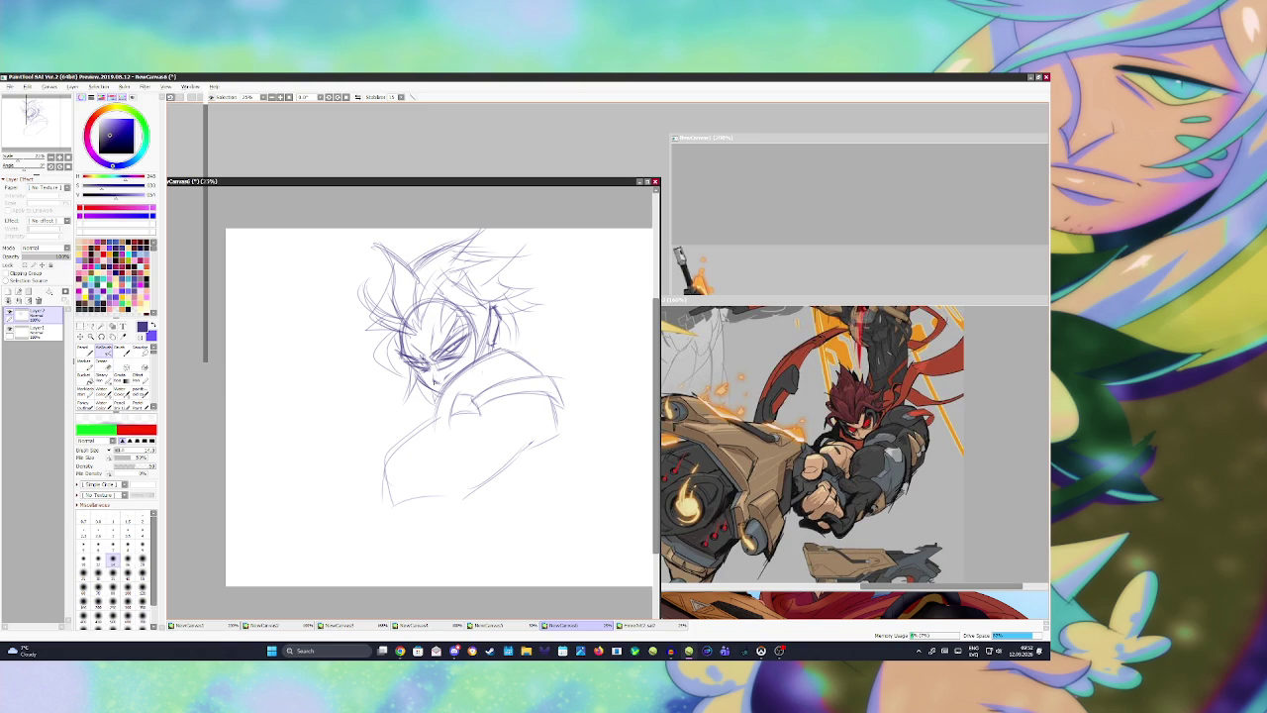
key(ctrl+z)
drag(433, 381, 432, 371)
key(ctrl+s)
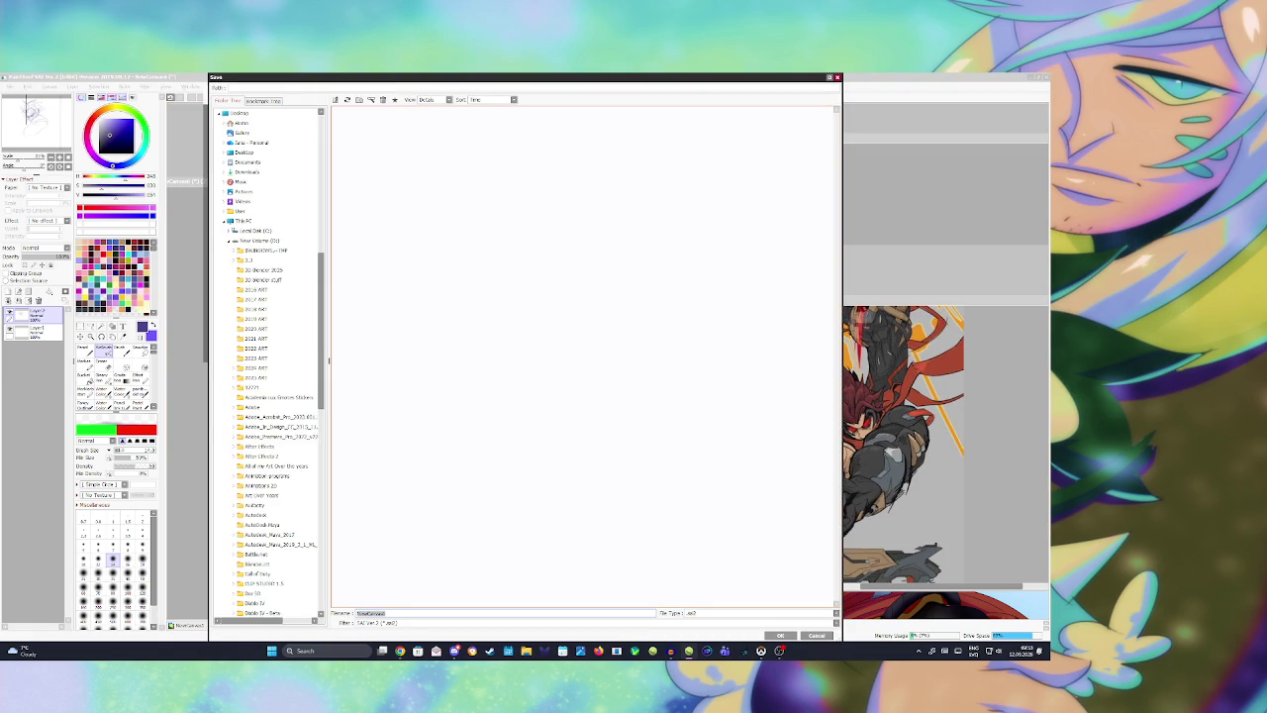
Step: Confirm saving the sketch as a .sai2 file in the Images II folder on drive D:
key(Return)
click(561, 367)
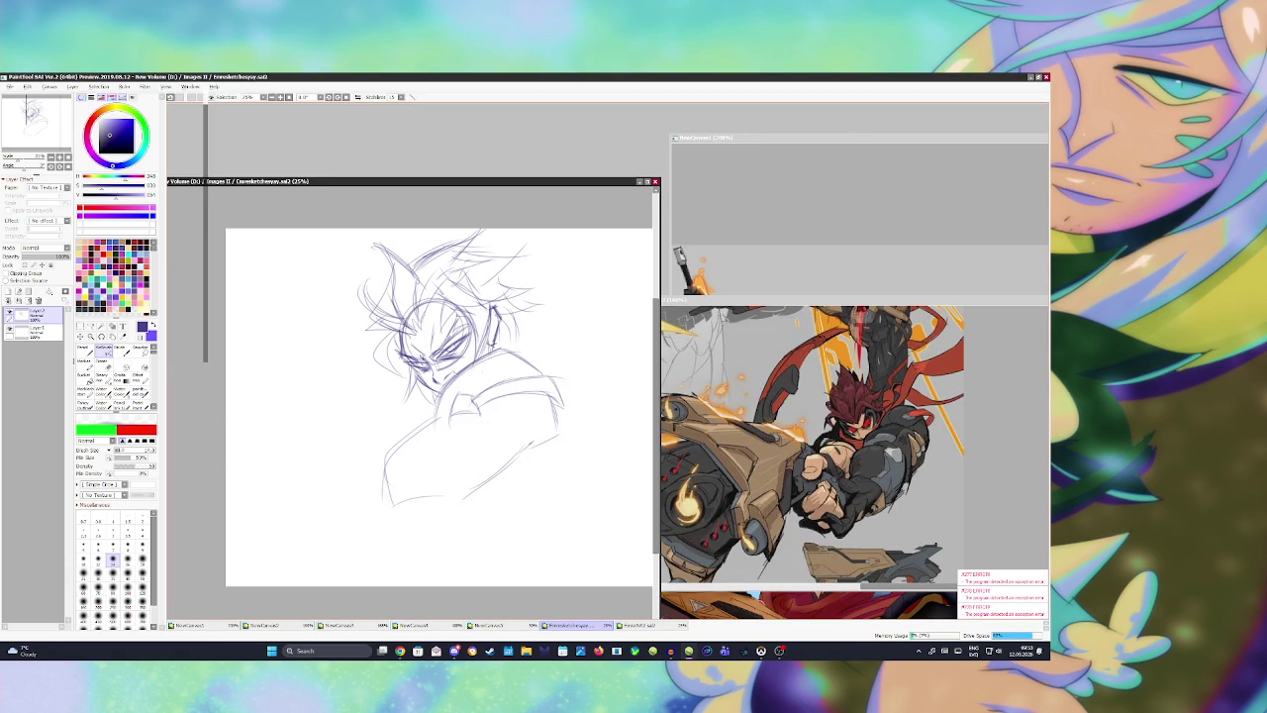
Step: Sketch purple body lines curving down below the torso
key(b)
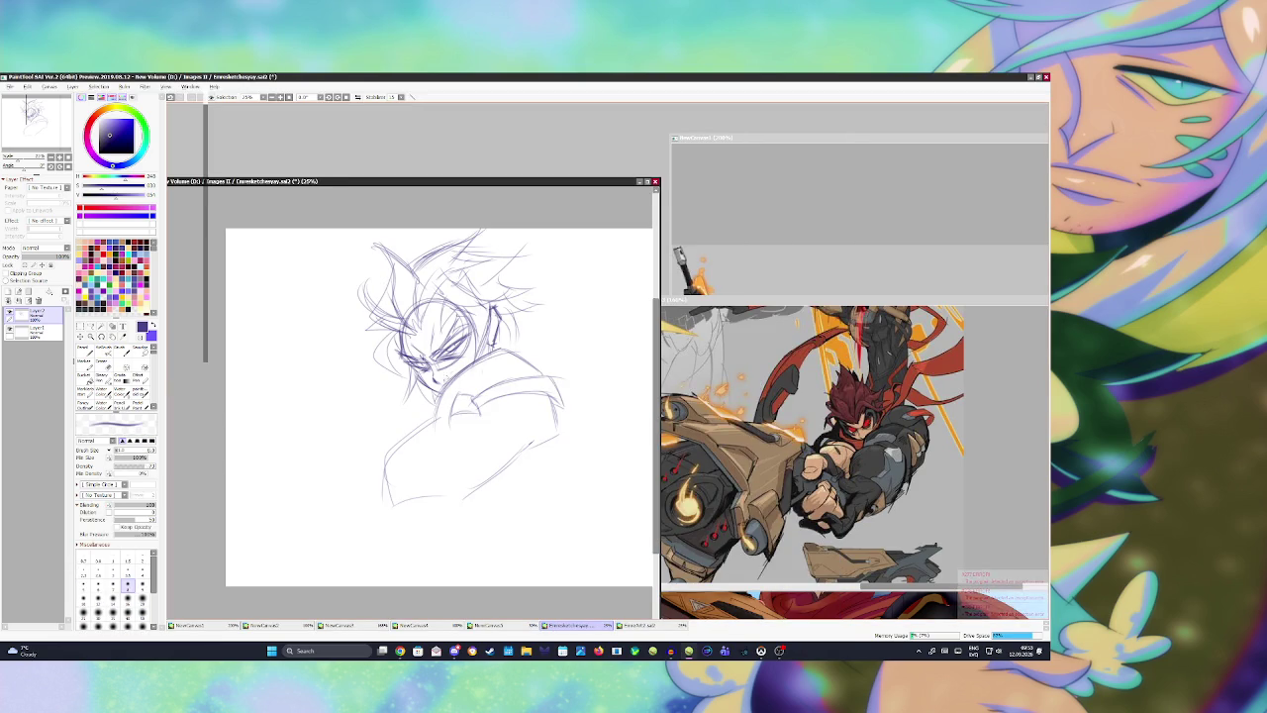
key(v)
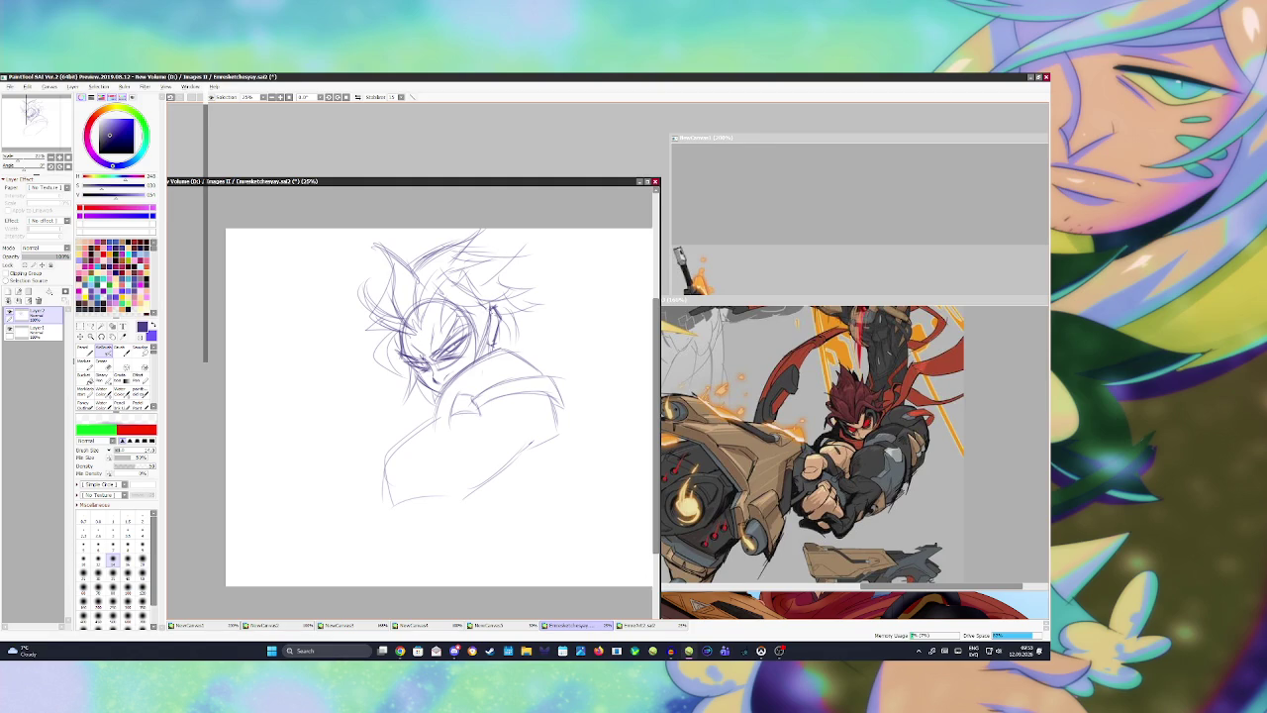
mouse_move(415, 426)
mouse_down()
mouse_move(387, 497)
mouse_move(306, 574)
mouse_up()
mouse_move(372, 501)
mouse_down()
mouse_move(320, 543)
mouse_move(317, 578)
mouse_up()
mouse_move(379, 499)
mouse_down()
mouse_move(330, 528)
mouse_move(308, 584)
mouse_up()
Step: Add diagonal lower-body strokes, then step away to the desktop and return to the drawing
drag(455, 539, 405, 584)
mouse_move(473, 488)
mouse_down()
mouse_move(421, 564)
mouse_move(459, 528)
mouse_up()
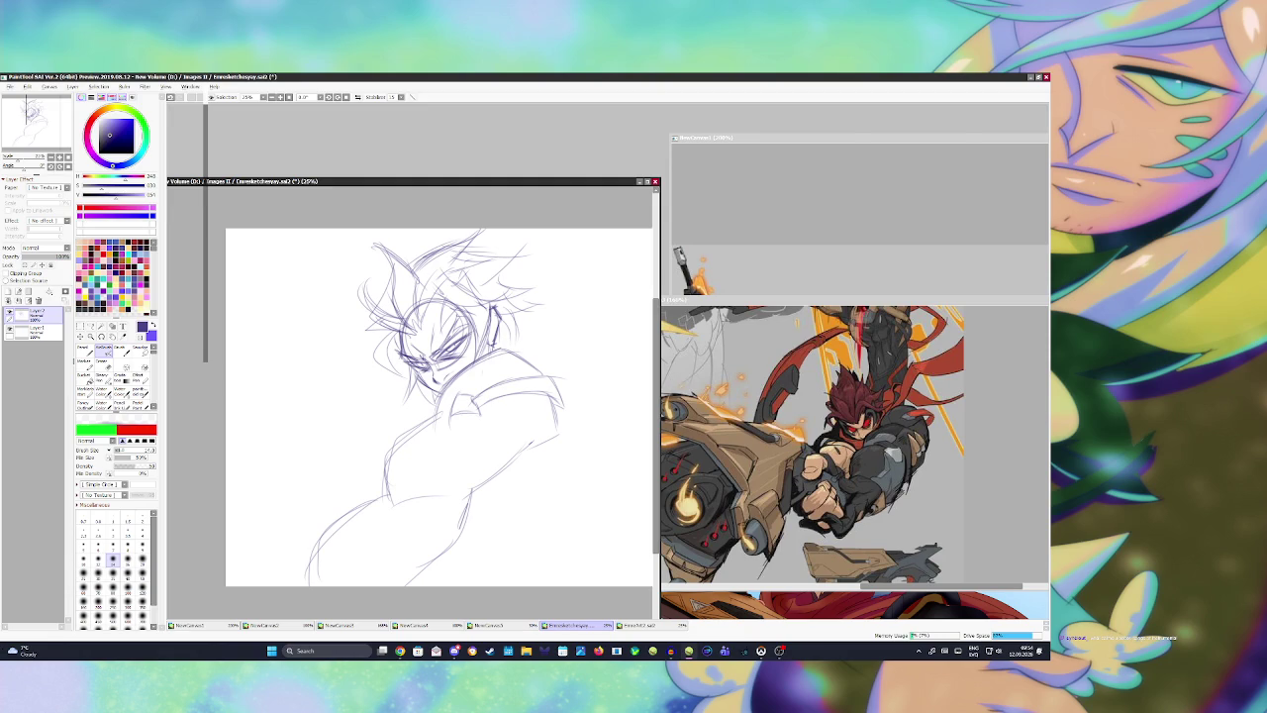
key(super+d)
key(super+d)
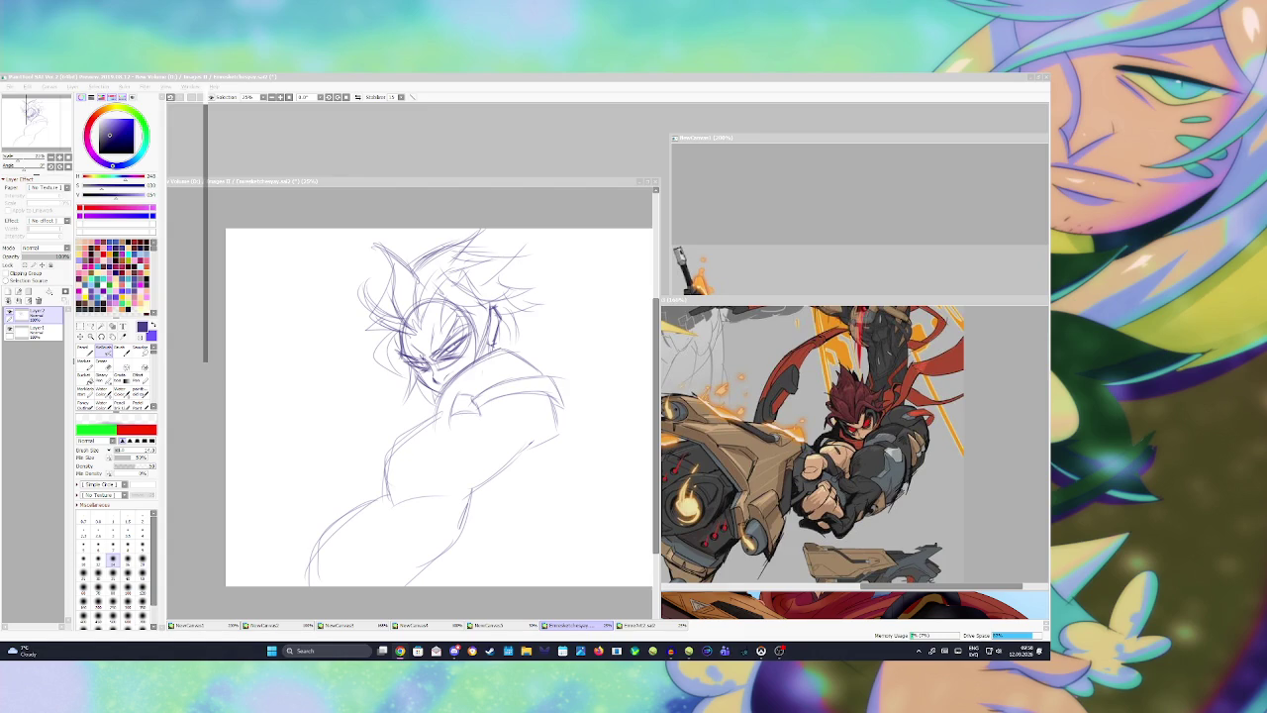
click(570, 435)
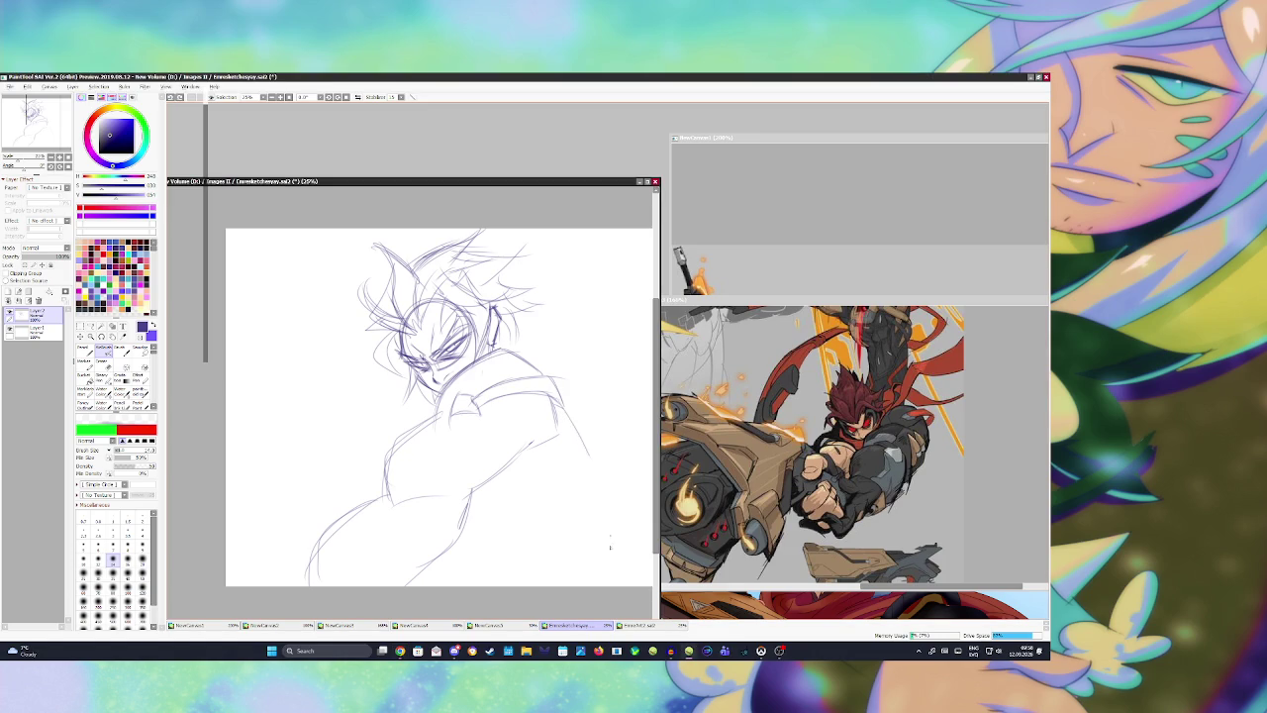
Step: Draw the torso's right-side curve, rework the jacket edge, and redraw the long right contour
drag(553, 406, 610, 542)
key(e)
mouse_move(554, 401)
mouse_down()
mouse_move(562, 436)
mouse_move(574, 431)
mouse_move(549, 442)
mouse_up()
key(e)
Step: Add strokes across the lower torso and finish the long line down the right side
key(e)
key(e)
mouse_move(571, 426)
mouse_down()
mouse_move(554, 447)
mouse_move(564, 552)
mouse_up()
key(ctrl+z)
drag(570, 434, 540, 582)
drag(423, 406, 380, 455)
key(ctrl+z)
key(ctrl+z)
drag(467, 490, 394, 582)
drag(571, 416, 560, 560)
key(ctrl+z)
drag(570, 423, 564, 584)
key(e)
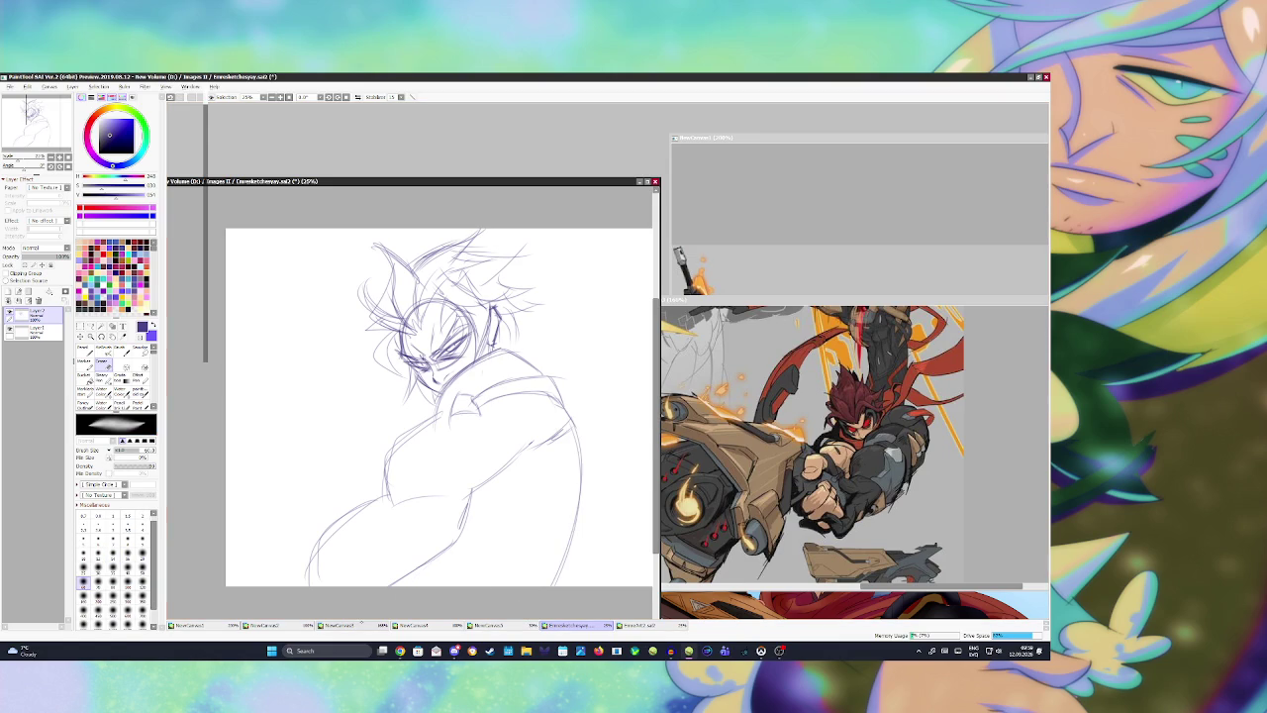
Step: Airbrush faint soft marks on the lower sketch, save the drawing, and add a small mark
key(a)
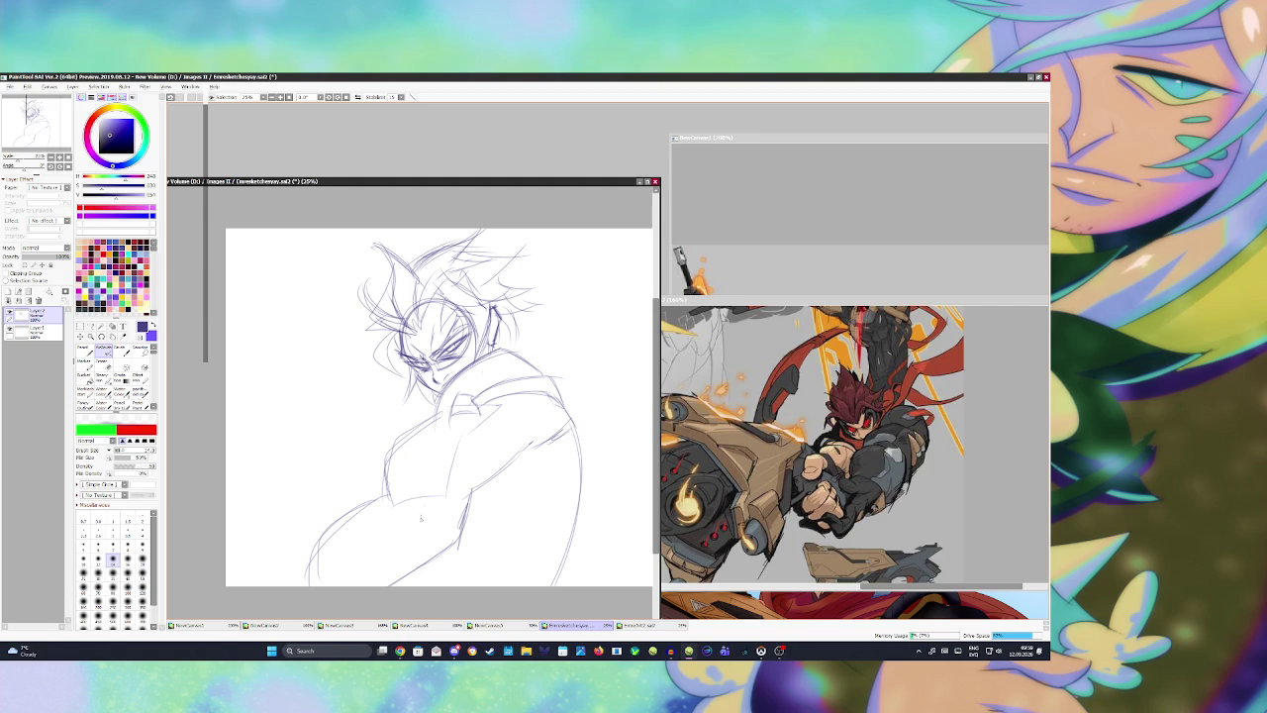
mouse_move(425, 507)
mouse_down()
mouse_move(419, 546)
mouse_move(459, 513)
mouse_move(475, 521)
mouse_up()
key(ctrl+s)
click(434, 354)
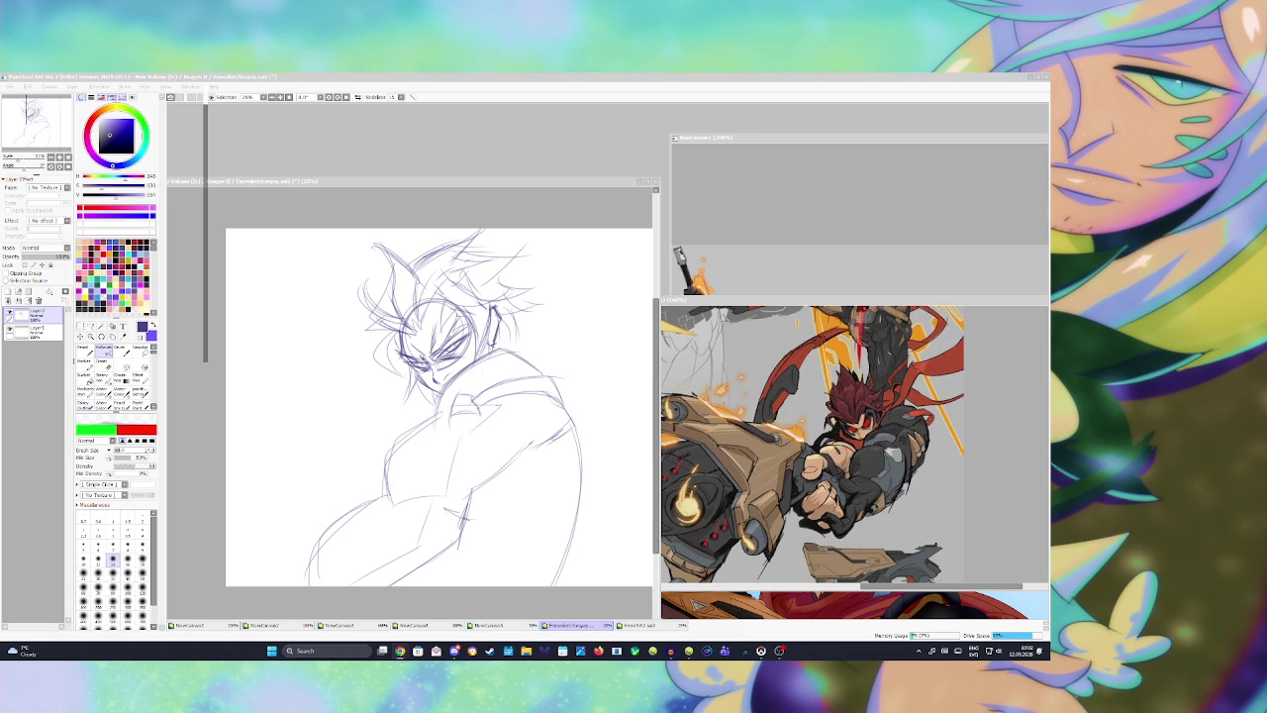
Step: Sketch the shoulder and right torso strokes, flipping the canvas to check proportions
key(alt+Tab)
mouse_move(519, 380)
mouse_down()
mouse_move(566, 386)
mouse_move(534, 572)
mouse_up()
mouse_move(574, 453)
mouse_down()
mouse_move(510, 584)
mouse_move(530, 555)
mouse_move(540, 586)
mouse_up()
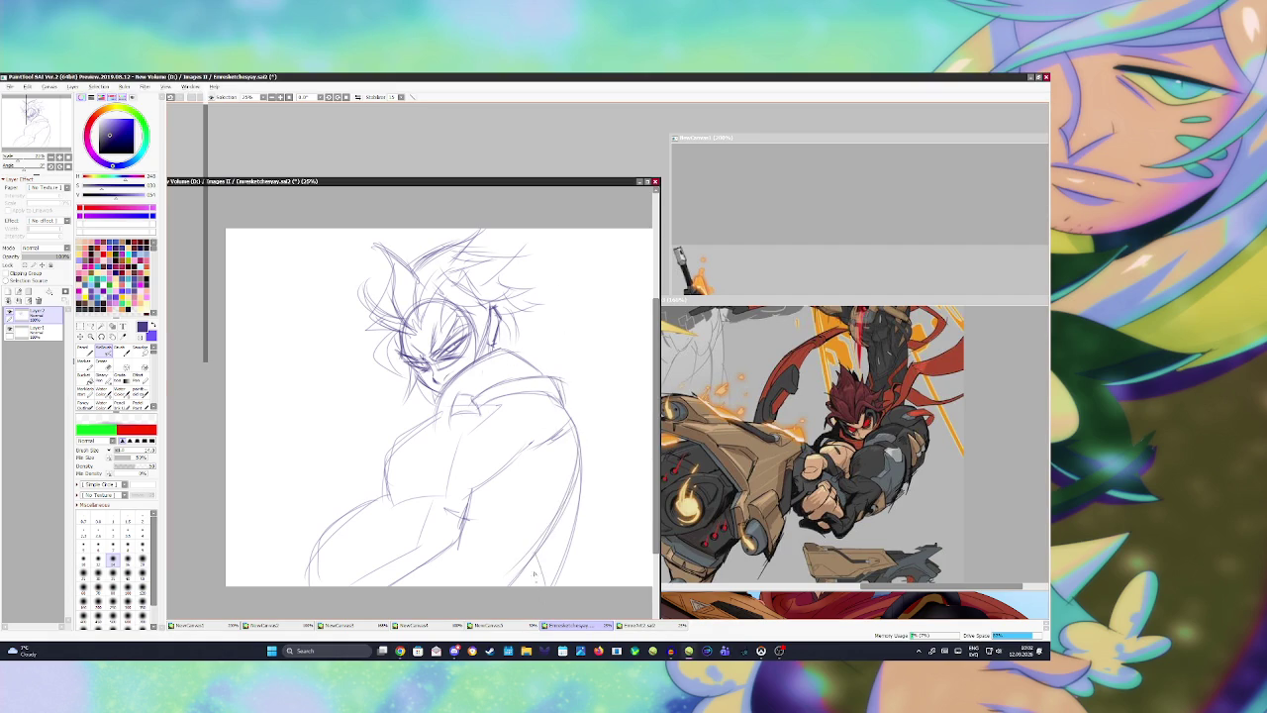
key(e)
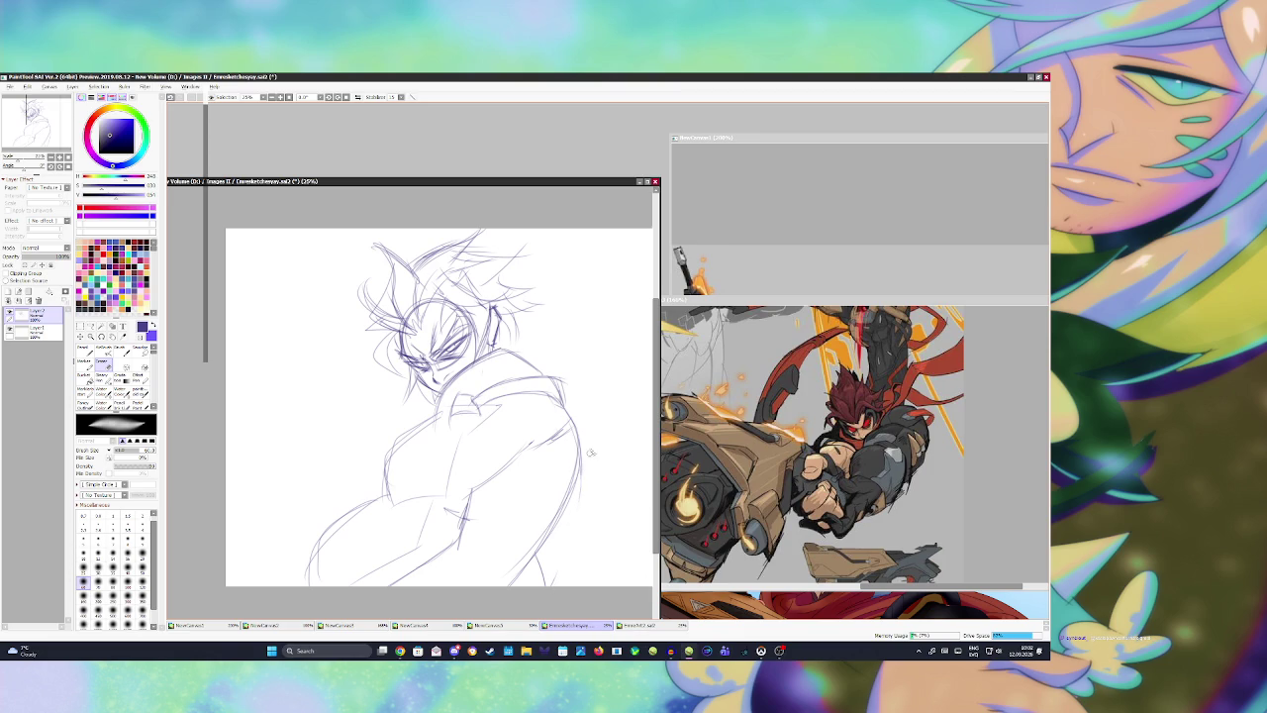
key(h)
key(n)
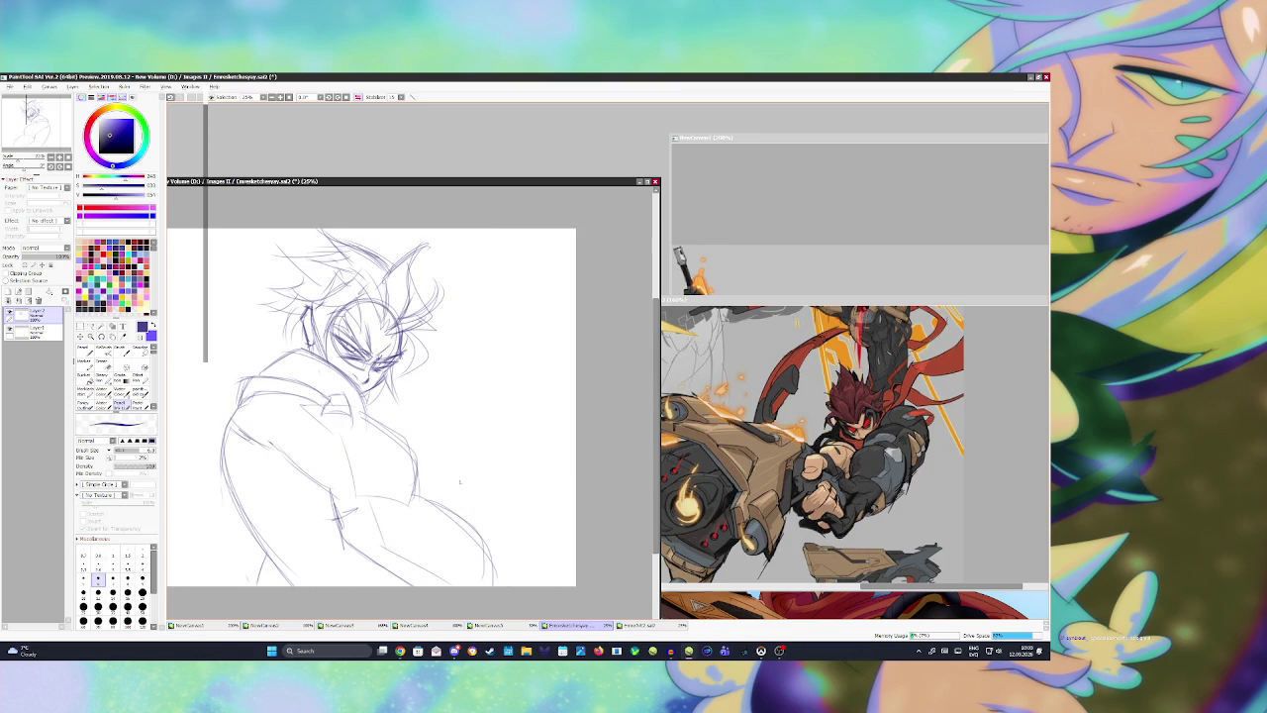
key(h)
key(v)
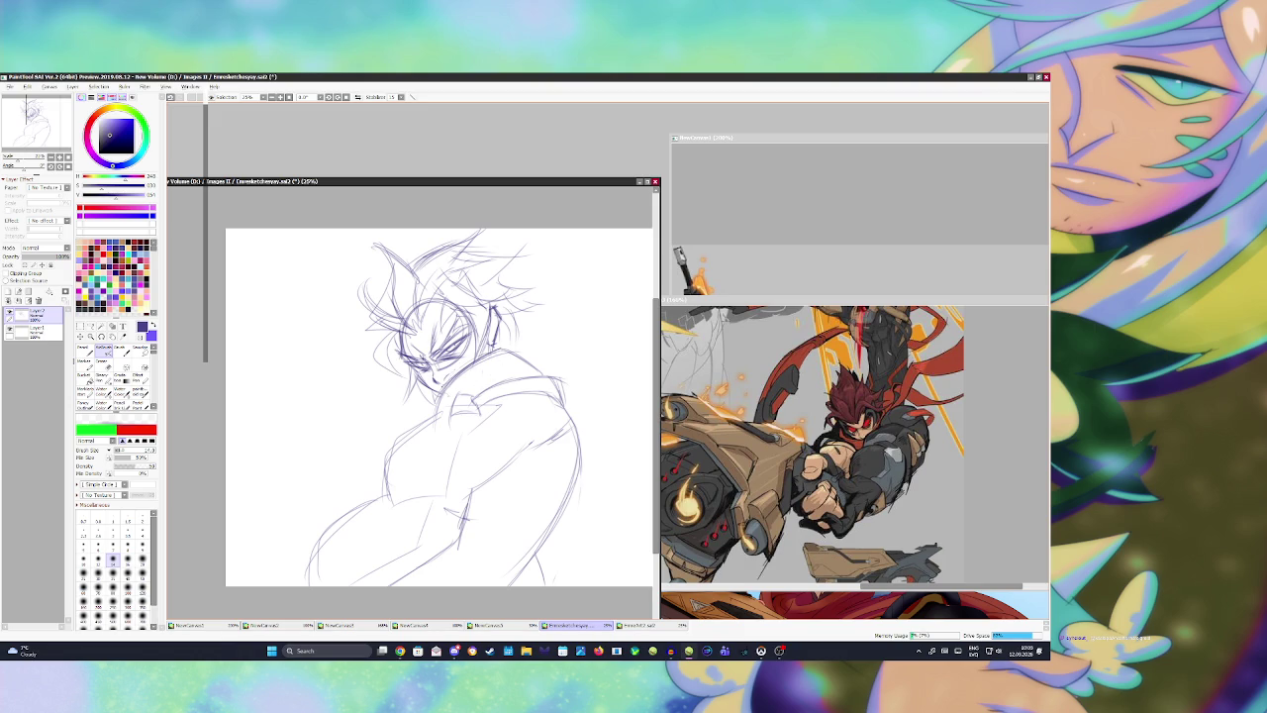
Step: Redraw the left torso contour with long curves toward the bottom-left, erasing excess parts
drag(396, 425, 387, 495)
key(ctrl+z)
mouse_move(388, 445)
mouse_down()
mouse_move(385, 483)
mouse_move(293, 584)
mouse_up()
drag(339, 485, 287, 582)
drag(323, 514, 255, 579)
key(e)
drag(353, 501, 299, 570)
Step: Erase the messy lower-middle strokes with a larger eraser and redraw cleaner lines there
key(b)
key(bracketright)
key(bracketright)
key(bracketright)
key(e)
key(bracketright)
key(bracketright)
key(bracketright)
drag(389, 508, 334, 565)
drag(425, 515, 388, 601)
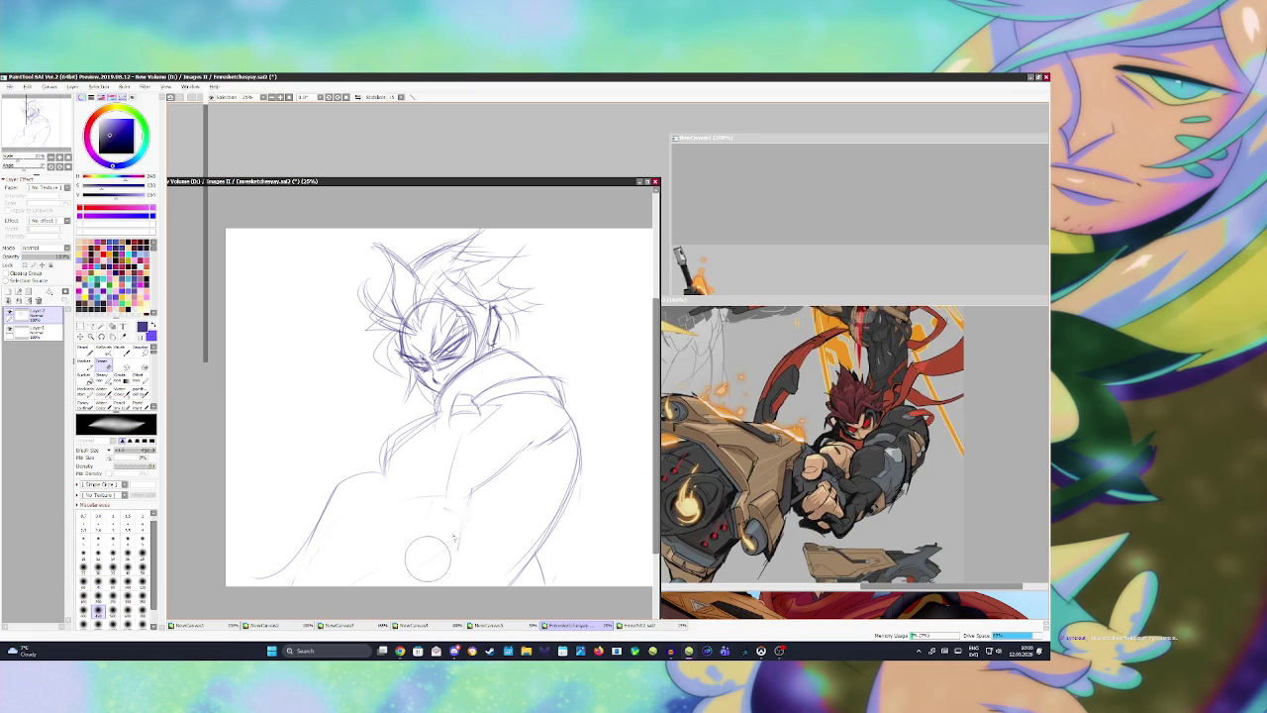
key(b)
drag(470, 489, 444, 539)
drag(442, 536, 338, 585)
Step: Mirror the view, then pan and zoom out to 21% to shift the sketch left
key(h)
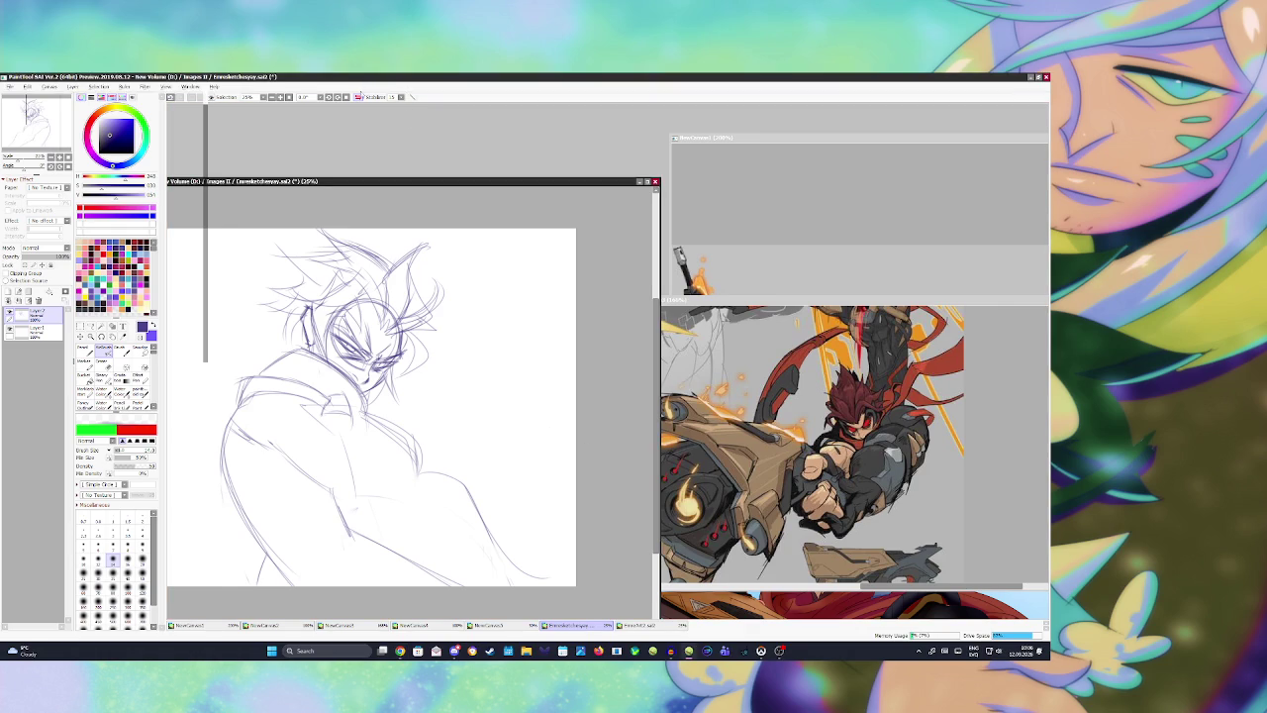
drag(472, 265, 552, 265)
scroll(336, 384, down, 1)
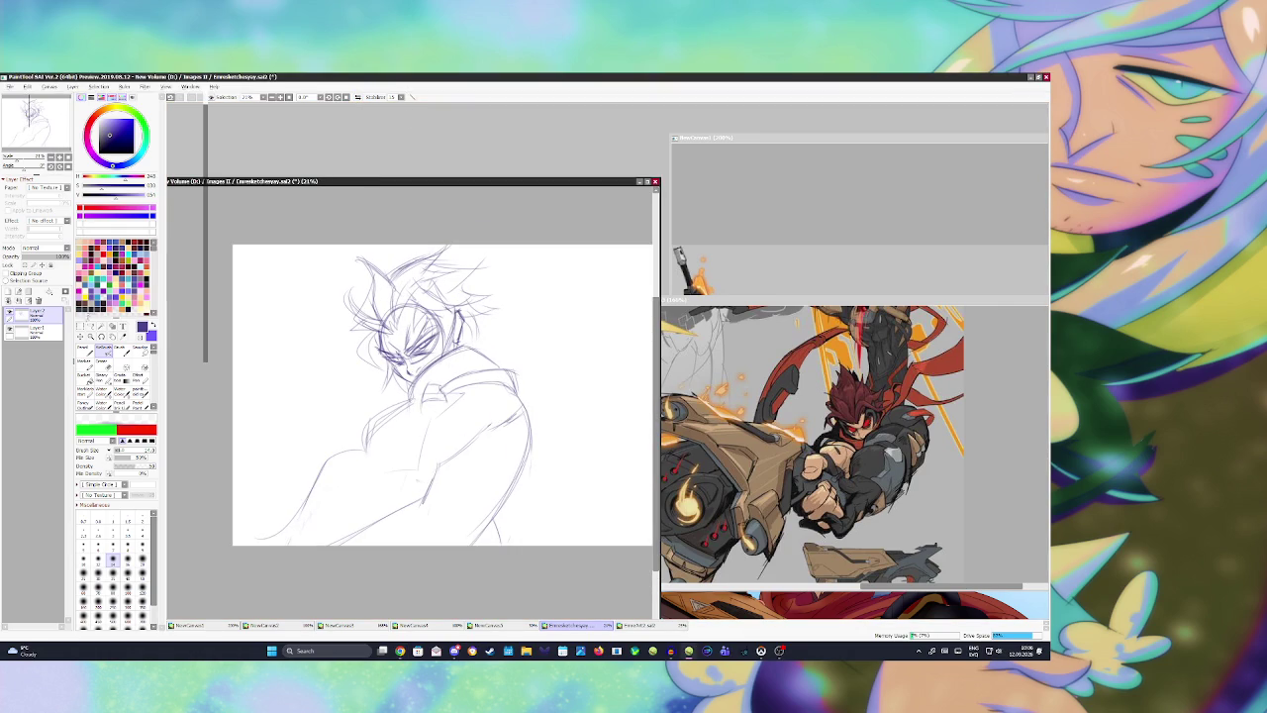
drag(337, 387, 293, 402)
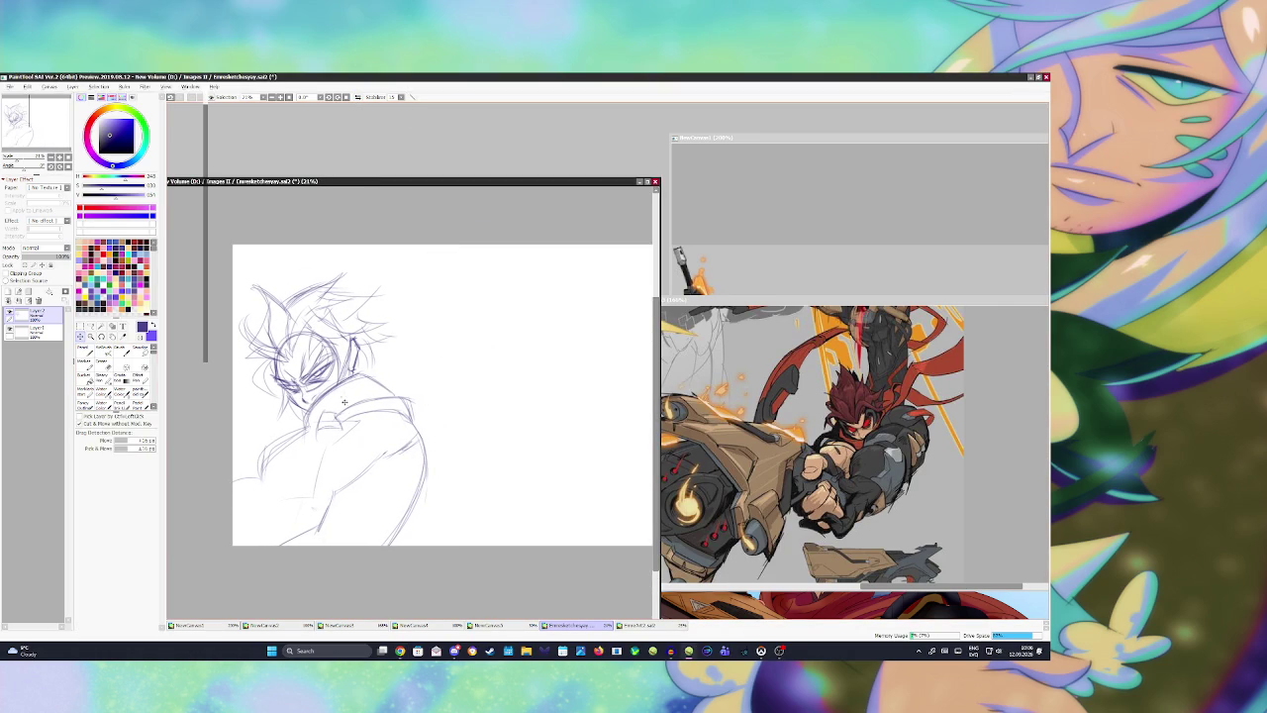
Step: Move the sketch rightward inside the page with the Move tool
scroll(332, 414, down, 1)
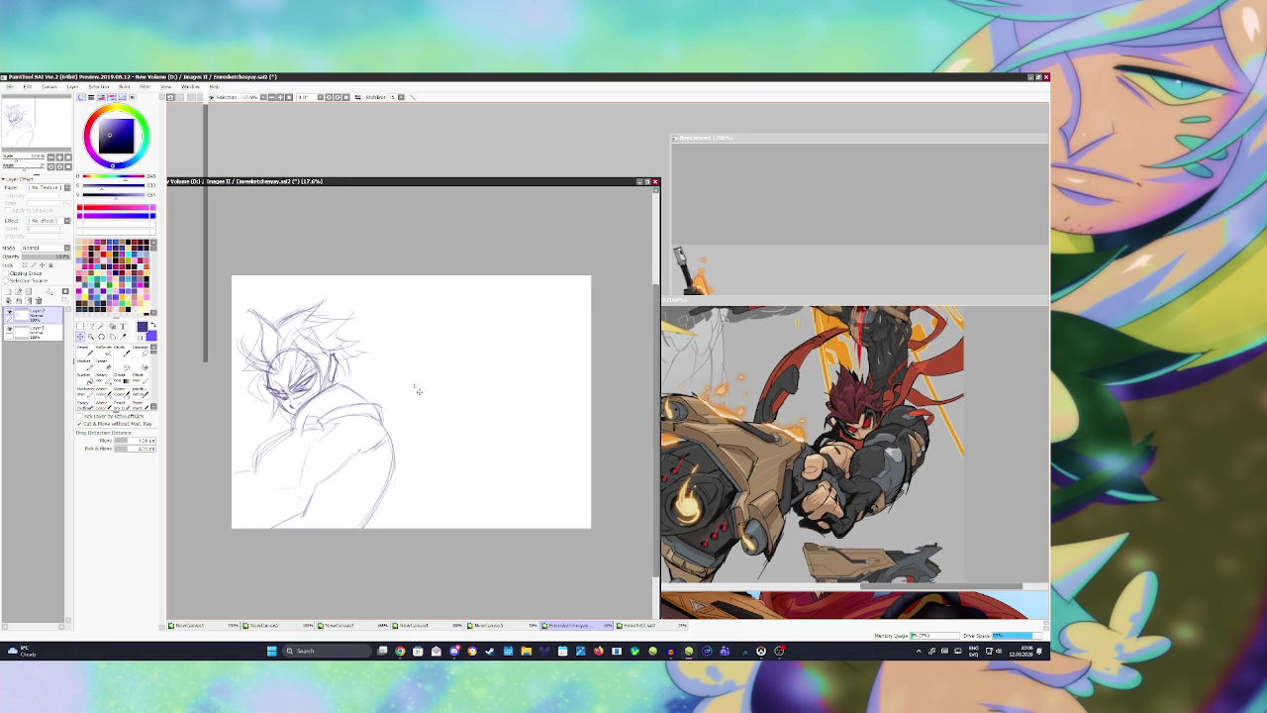
scroll(331, 414, up, 1)
mouse_move(332, 414)
mouse_down()
mouse_move(427, 427)
mouse_move(420, 444)
mouse_up()
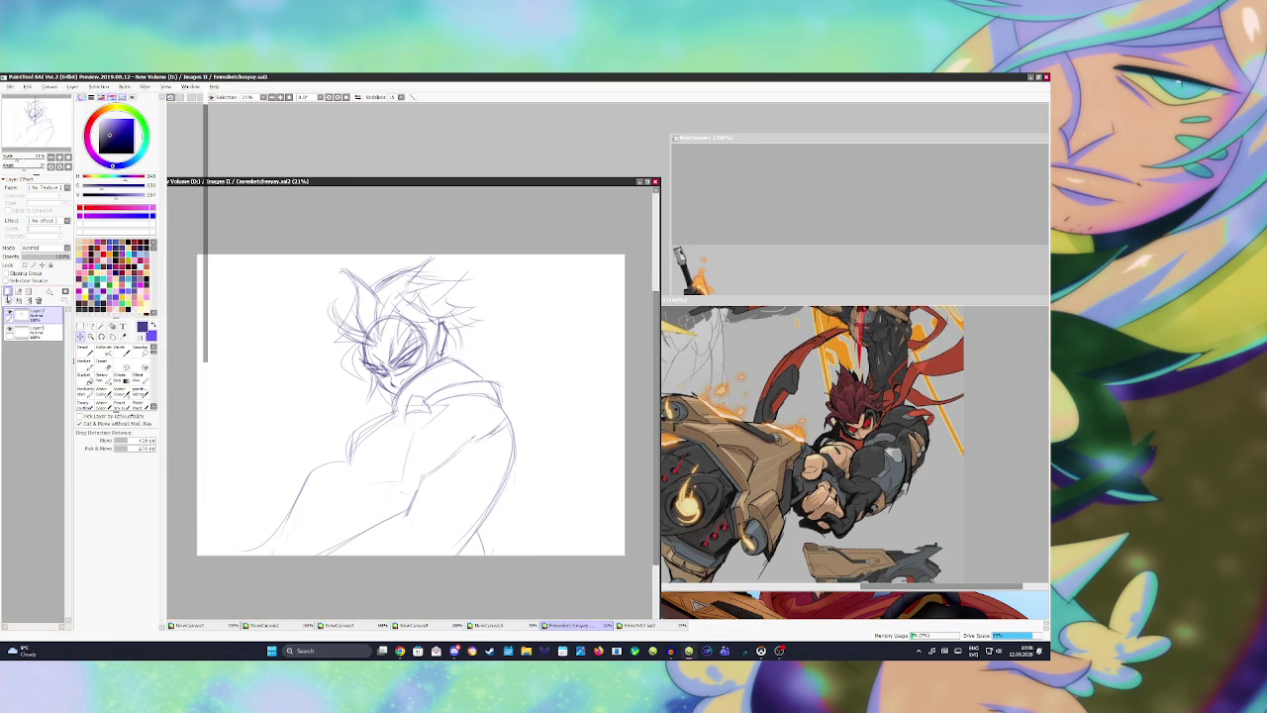
Step: Add a new layer for line-art and lower the sketch layer's opacity to fade it
click(7, 290)
click(47, 330)
drag(61, 256, 38, 258)
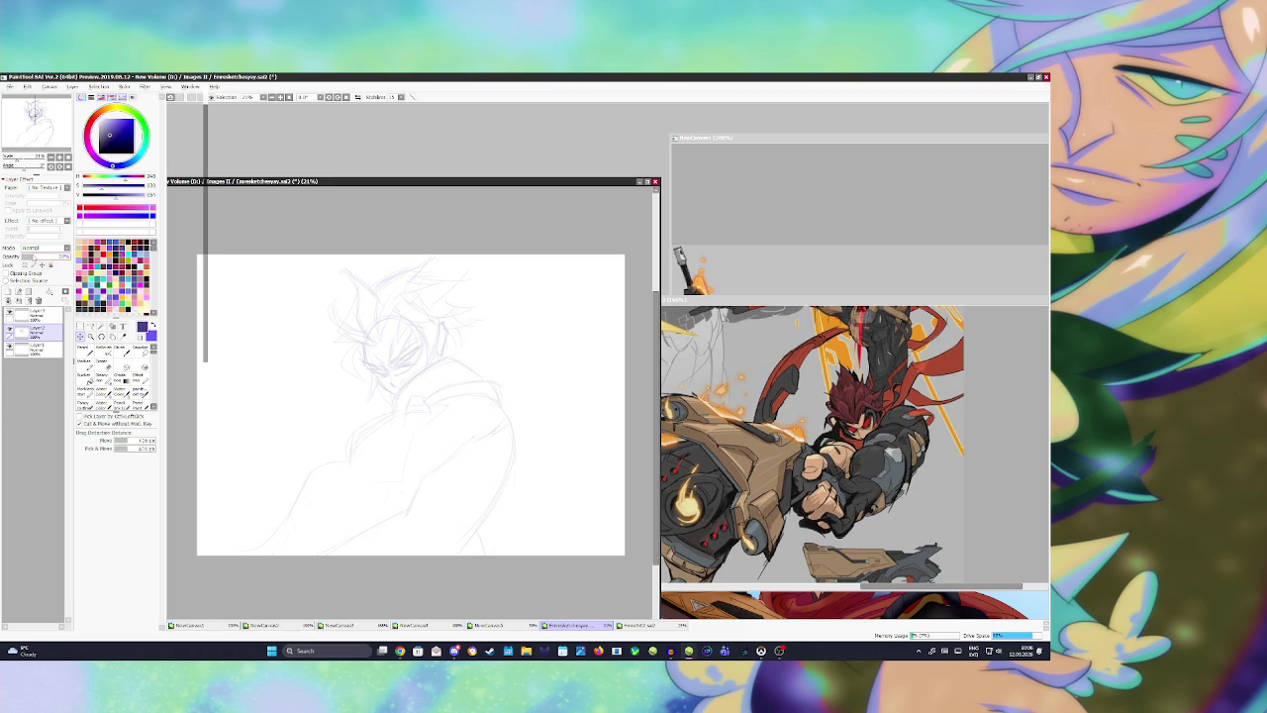
Step: Select the new top layer, set the colour to black and use a smaller pen brush
click(35, 315)
click(80, 242)
scroll(271, 296, up, 4)
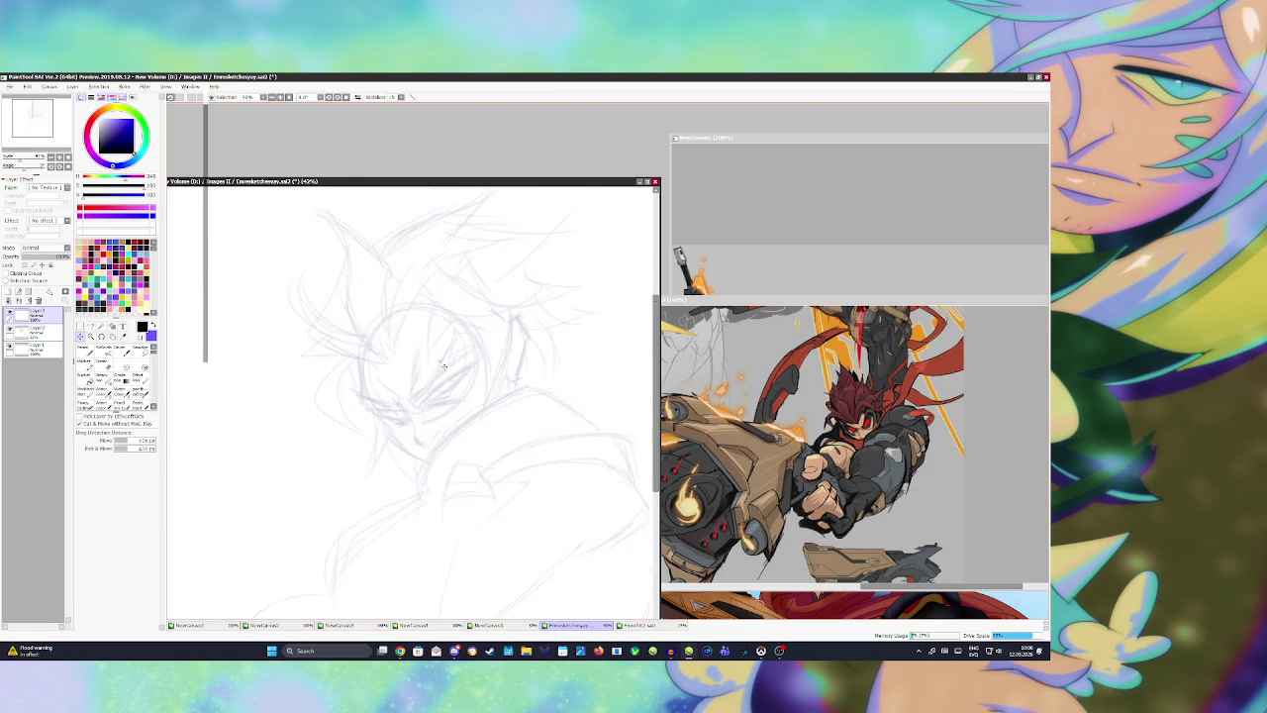
key(b)
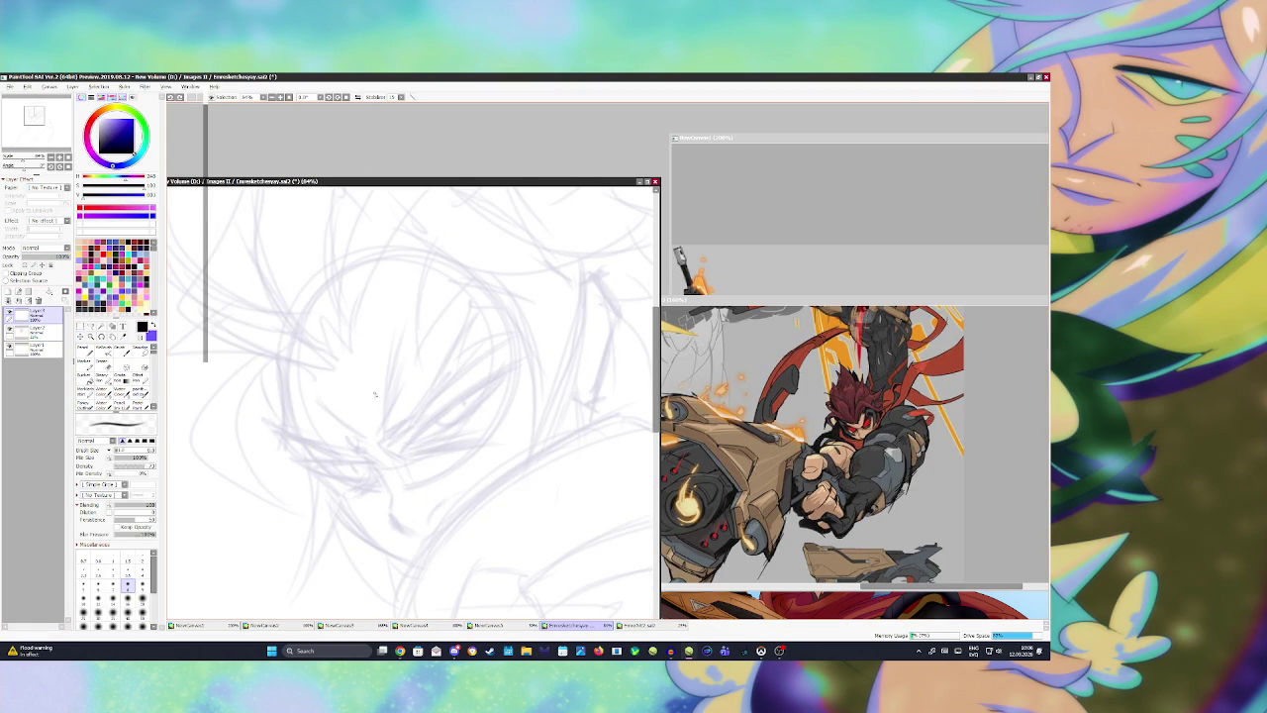
key(bracketleft)
key(bracketleft)
Step: Ink the almond-shaped eye outline and a short stroke below it
mouse_move(402, 446)
mouse_down()
mouse_move(527, 359)
mouse_move(401, 447)
mouse_up()
drag(452, 402, 542, 353)
drag(436, 435, 405, 447)
drag(516, 368, 407, 446)
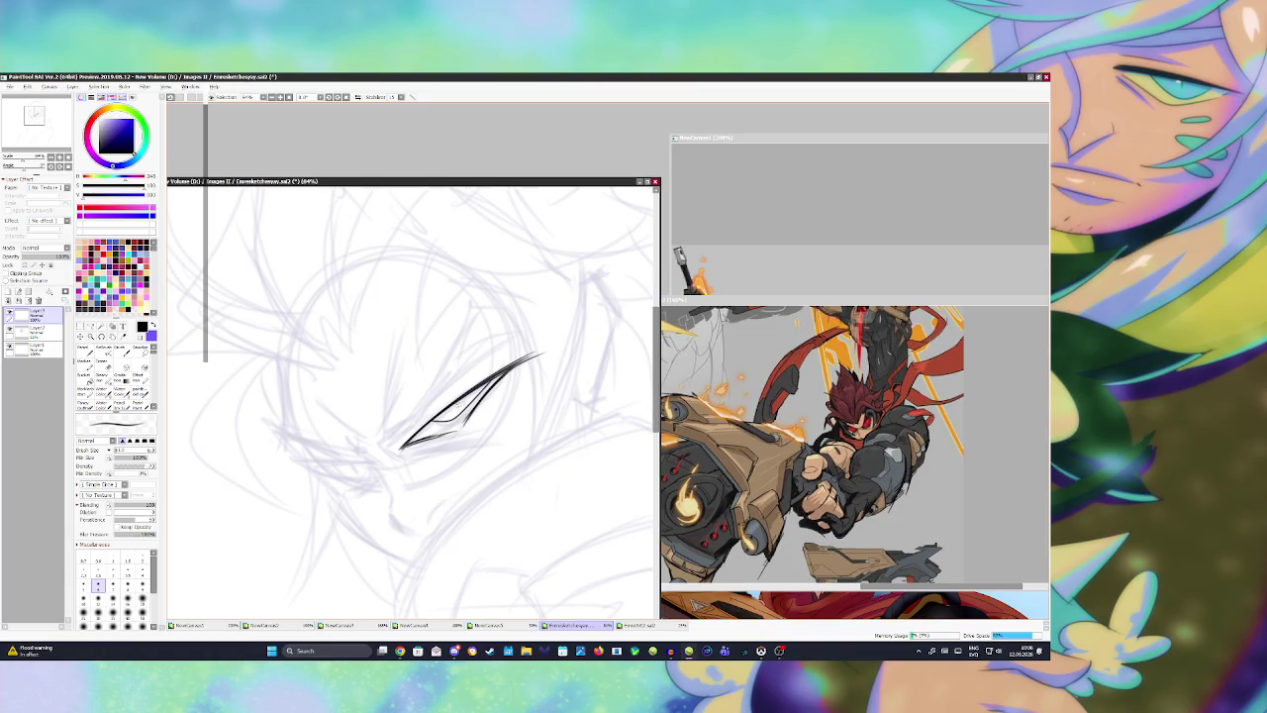
scroll(511, 420, down, 2)
scroll(485, 401, down, 1)
scroll(454, 384, down, 1)
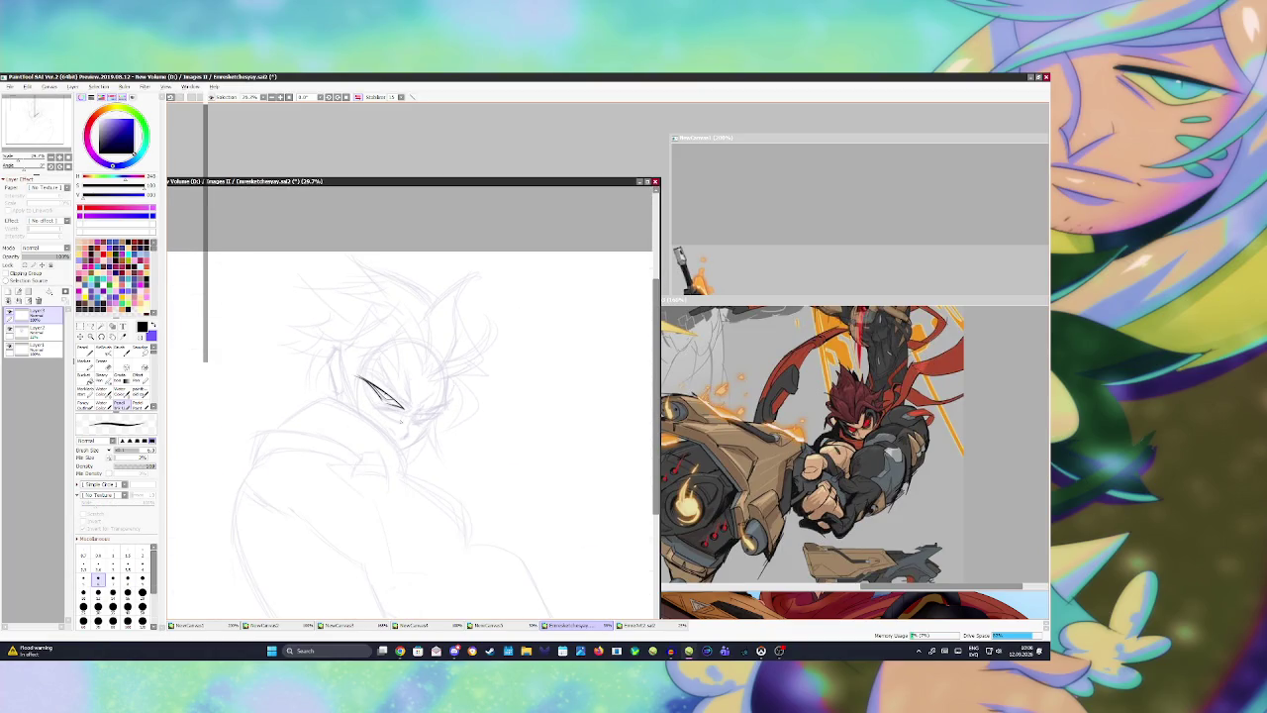
scroll(401, 421, up, 4)
key(b)
mouse_move(421, 407)
mouse_down()
mouse_move(451, 397)
mouse_move(413, 432)
mouse_move(411, 454)
mouse_move(396, 456)
mouse_up()
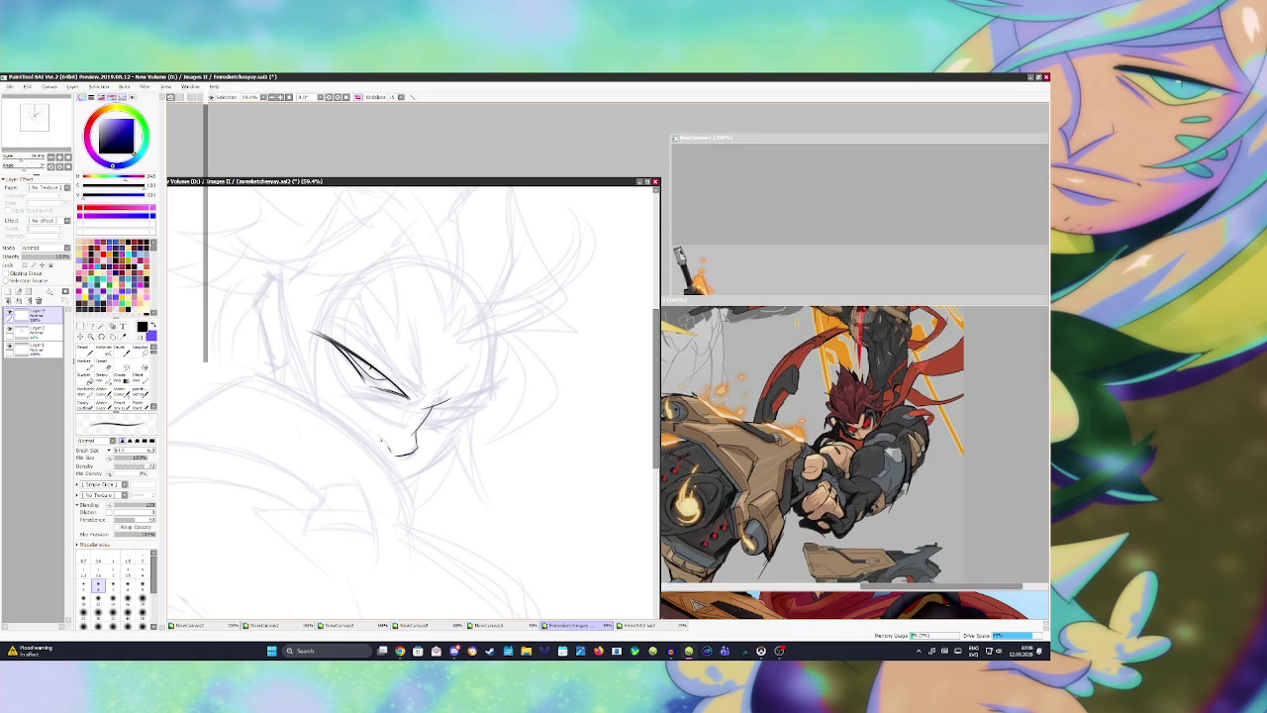
Step: Ink the chin line and the lines rising from the eye corner, retrying with undo
key(h)
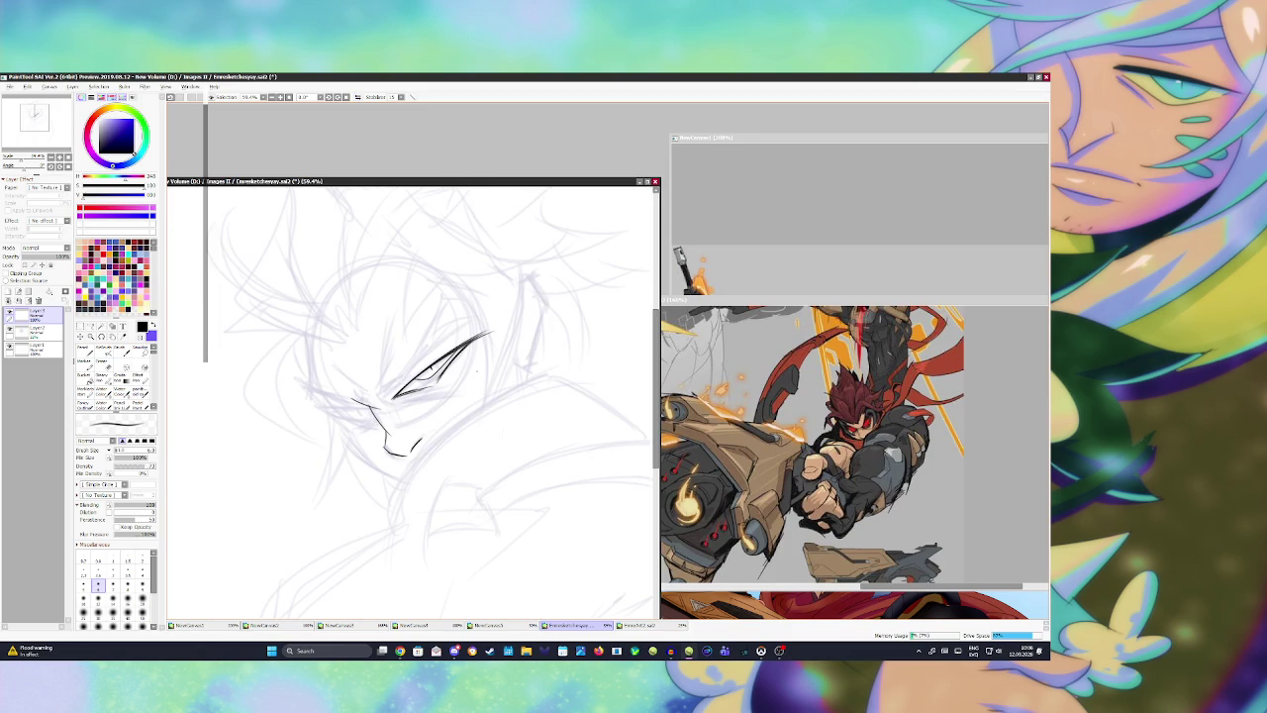
key(ctrl+z)
key(ctrl+z)
key(ctrl+z)
mouse_move(384, 432)
mouse_down()
mouse_move(410, 464)
mouse_move(421, 435)
mouse_up()
key(ctrl+z)
key(ctrl+z)
key(ctrl+z)
mouse_move(396, 394)
mouse_down()
mouse_move(432, 356)
mouse_move(457, 294)
mouse_up()
Step: Ink the strokes from the eye up toward the hair and brow, using undo and redo
key(ctrl+z)
drag(390, 385, 449, 299)
key(ctrl+z)
key(ctrl+z)
mouse_move(377, 392)
mouse_down()
mouse_move(400, 311)
mouse_move(400, 338)
mouse_move(394, 311)
mouse_move(394, 328)
mouse_up()
key(ctrl+z)
mouse_move(390, 386)
mouse_down()
mouse_move(370, 400)
mouse_move(406, 382)
mouse_up()
key(ctrl+z)
key(ctrl+z)
key(ctrl+z)
mouse_move(441, 303)
mouse_down()
mouse_move(414, 357)
mouse_move(451, 293)
mouse_up()
key(ctrl+z)
key(ctrl+y)
key(ctrl+z)
key(ctrl+y)
key(ctrl+z)
key(ctrl+y)
drag(439, 303, 479, 295)
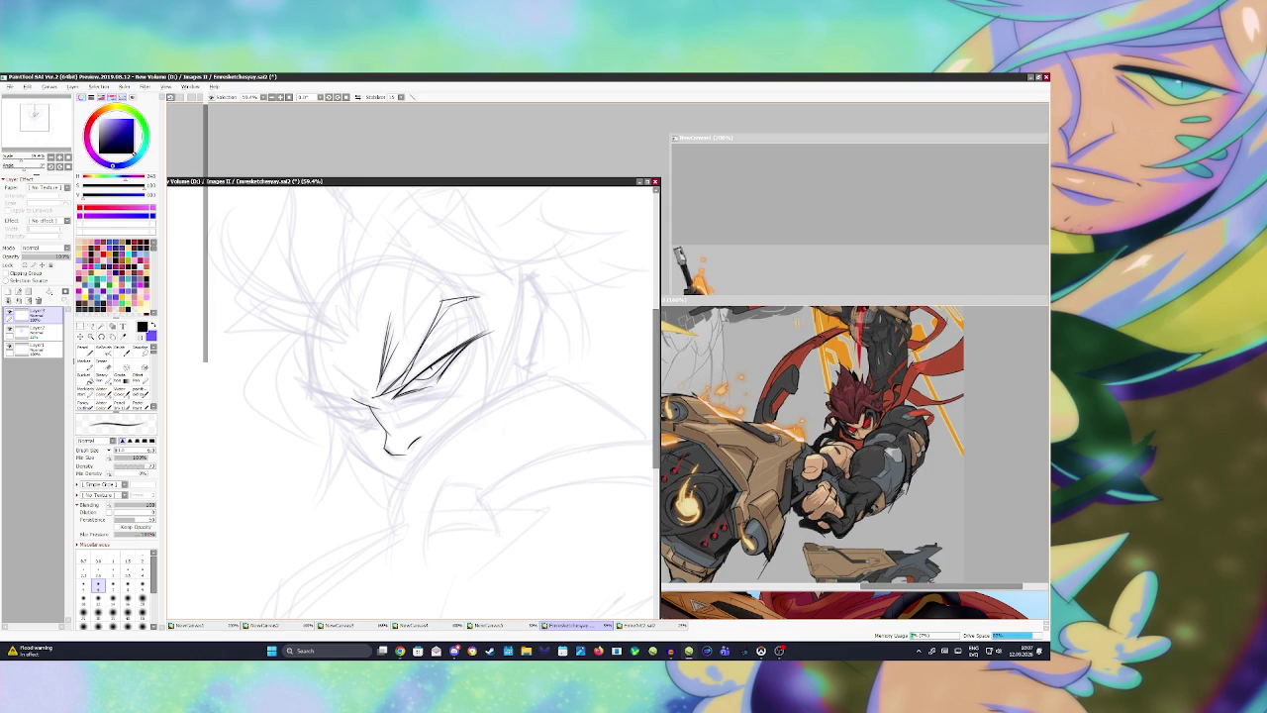
key(minus)
key(minus)
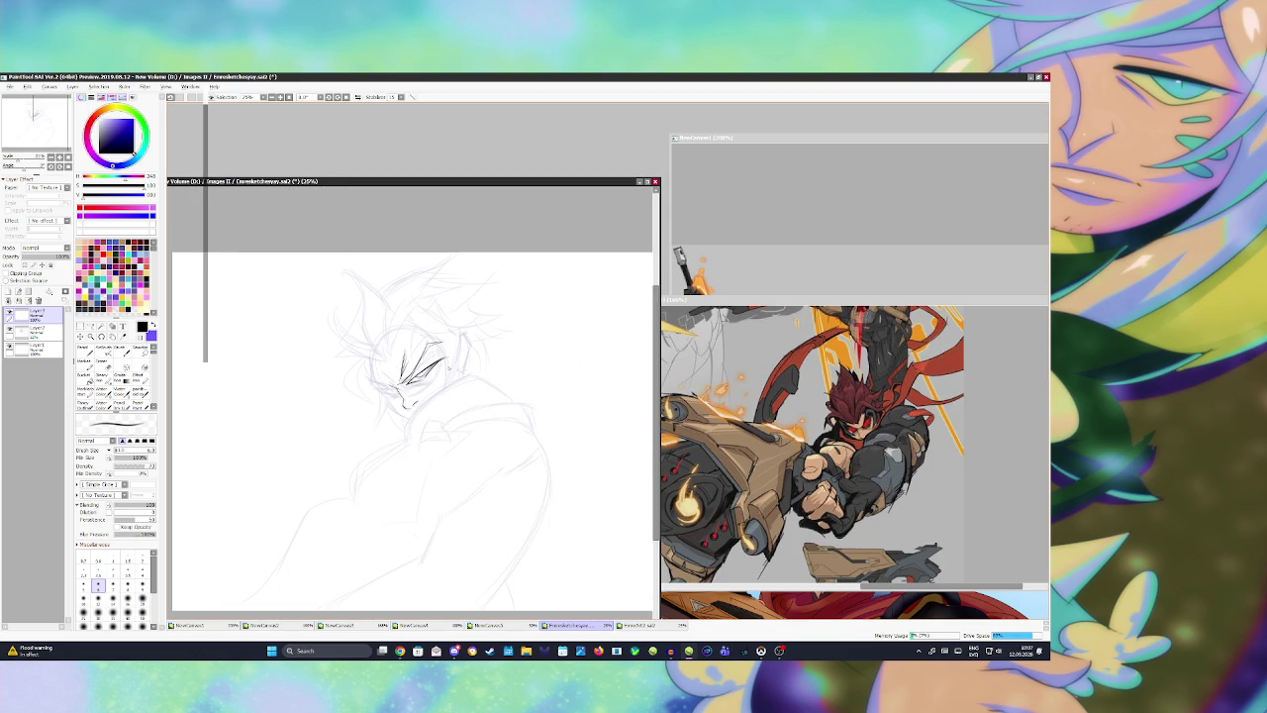
Step: Ink the under-eye line and the other eye's diagonal, undoing failed attempts
scroll(452, 376, up, 5)
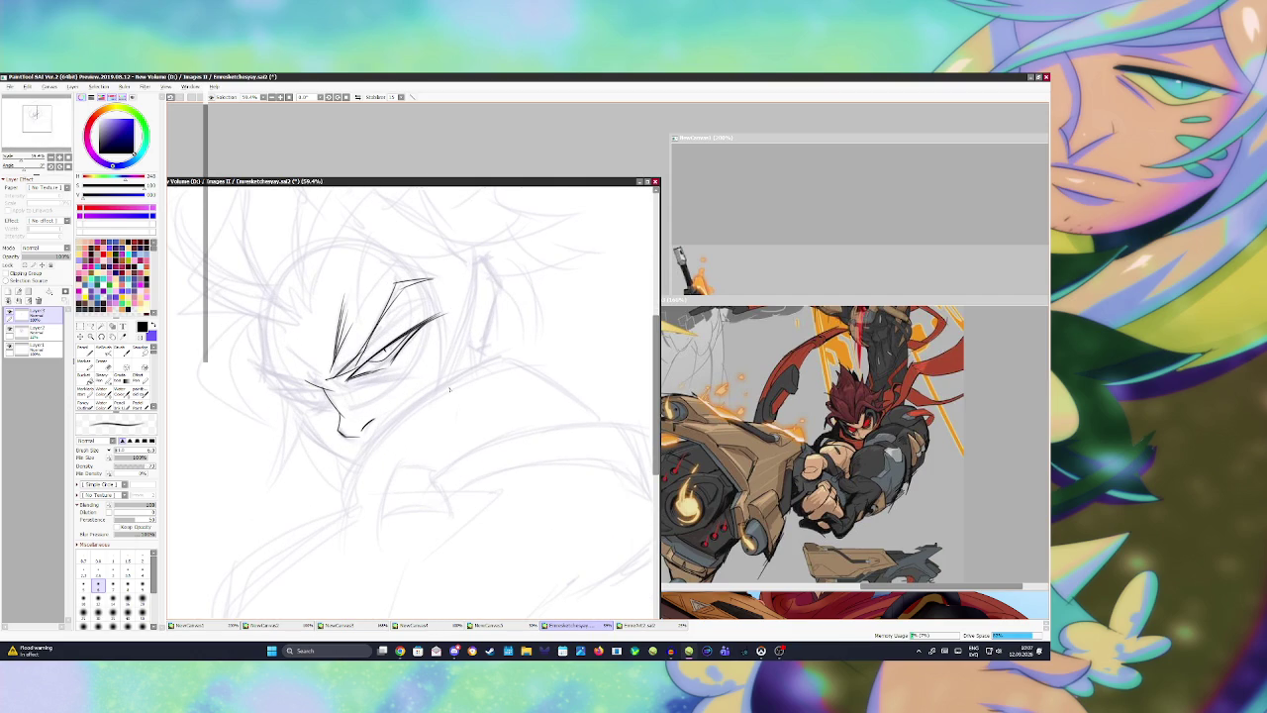
mouse_move(347, 382)
mouse_down()
mouse_move(414, 369)
mouse_move(275, 378)
mouse_move(251, 361)
mouse_move(270, 371)
mouse_up()
key(ctrl+z)
key(ctrl+z)
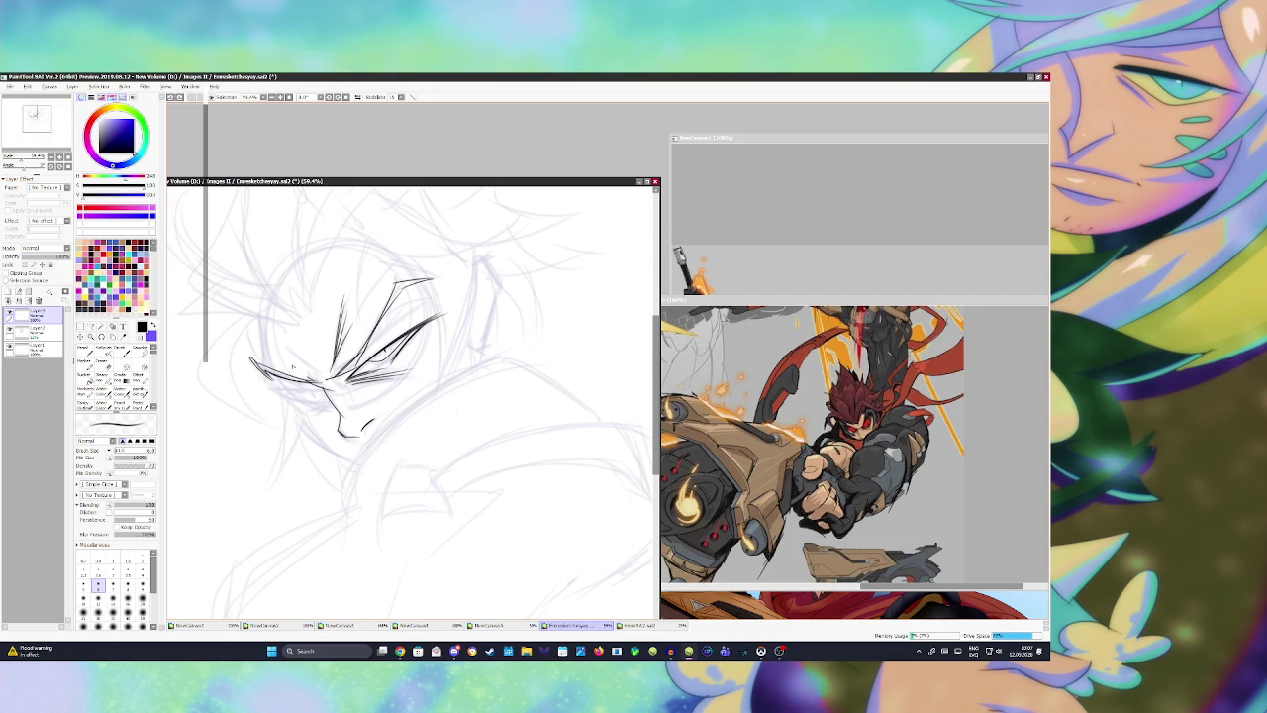
mouse_move(285, 344)
mouse_down()
mouse_move(332, 396)
mouse_move(267, 386)
mouse_move(326, 398)
mouse_move(312, 395)
mouse_up()
key(ctrl+z)
key(ctrl+z)
key(ctrl+z)
drag(311, 392, 324, 398)
key(ctrl+z)
scroll(411, 374, down, 6)
scroll(435, 421, up, 5)
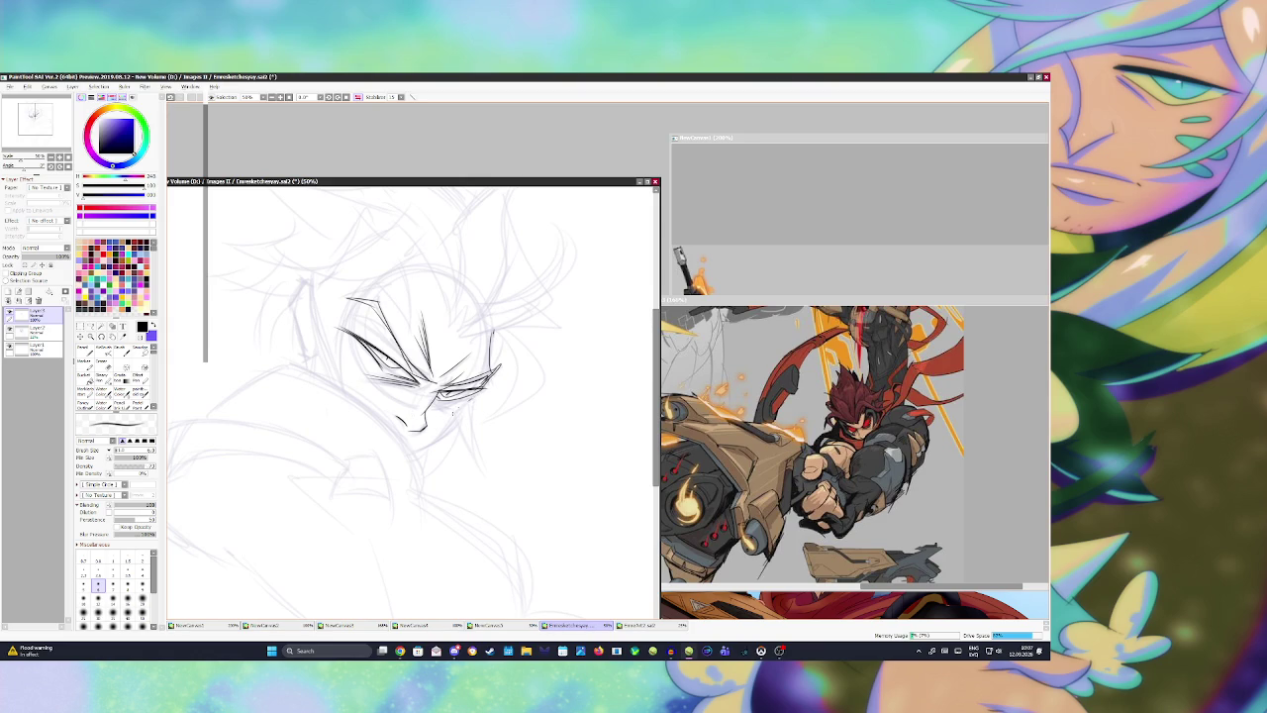
Step: Ink the jaw and chin line with a rotated view, and set up a small eraser
drag(461, 406, 408, 456)
key(Delete)
key(Delete)
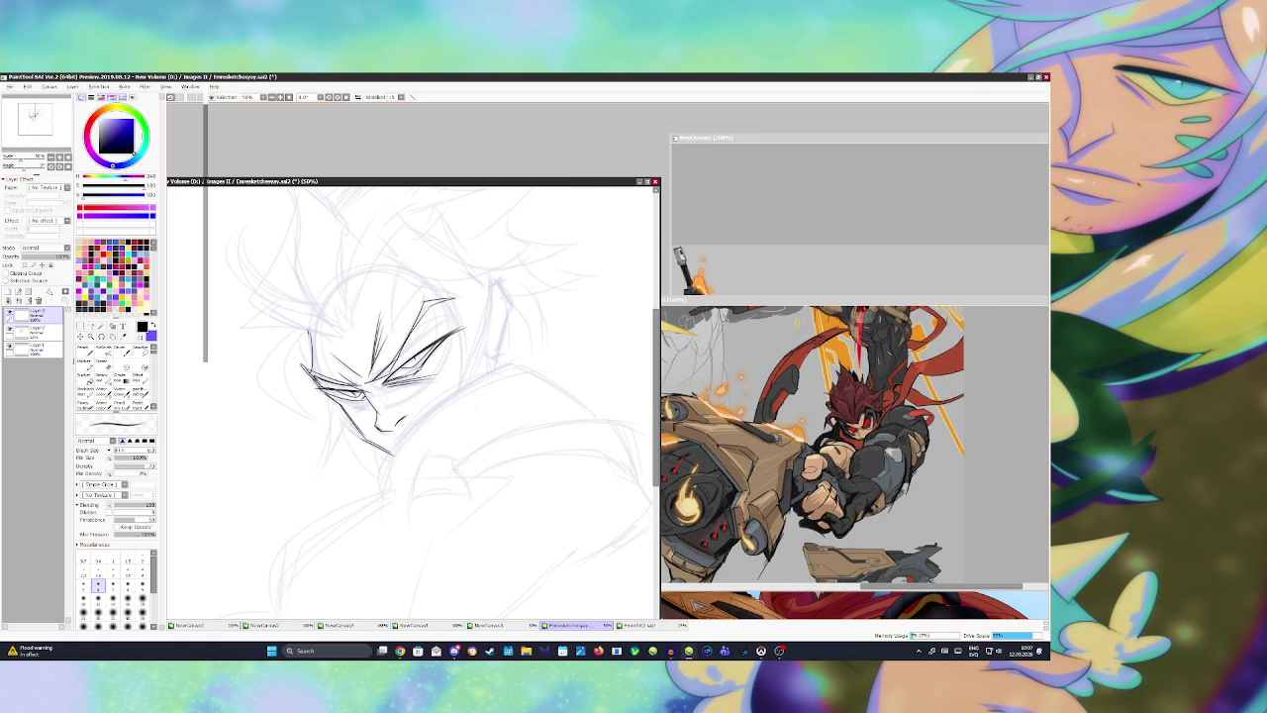
mouse_move(322, 390)
mouse_down()
mouse_move(356, 400)
mouse_move(376, 428)
mouse_up()
key(ctrl+z)
key(e)
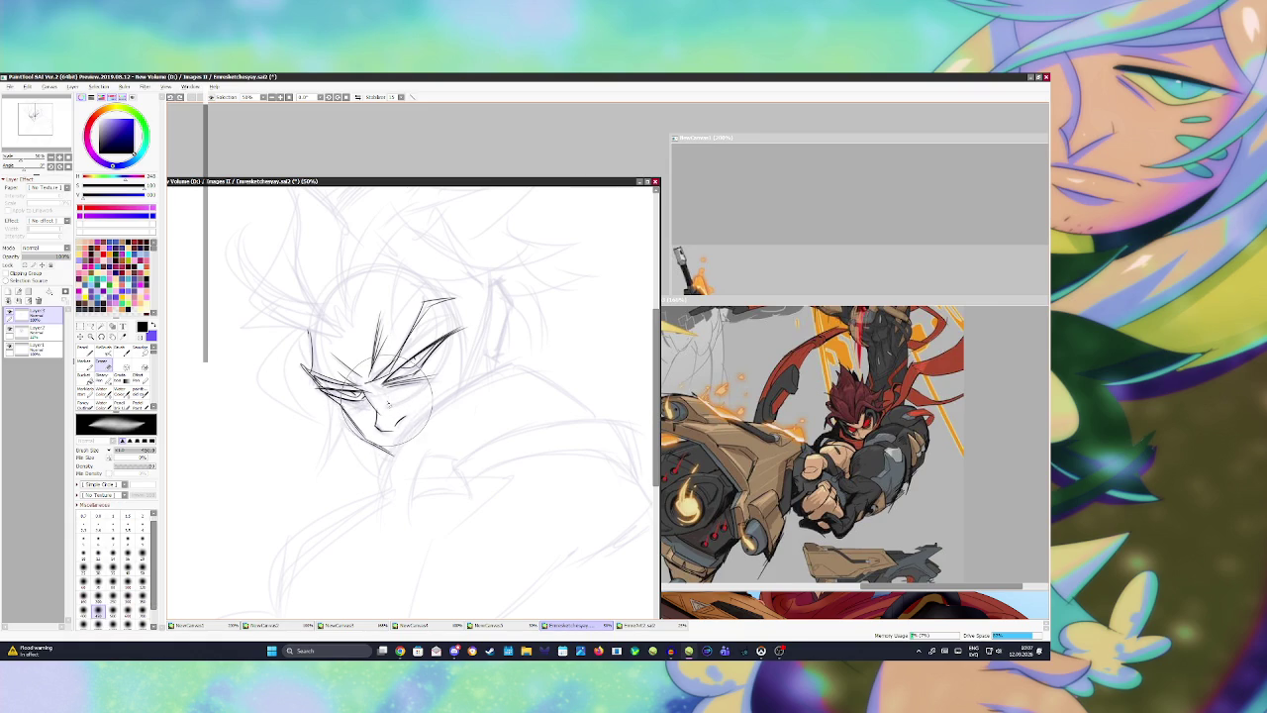
key(bracketleft)
key(bracketleft)
key(bracketleft)
key(bracketleft)
key(bracketleft)
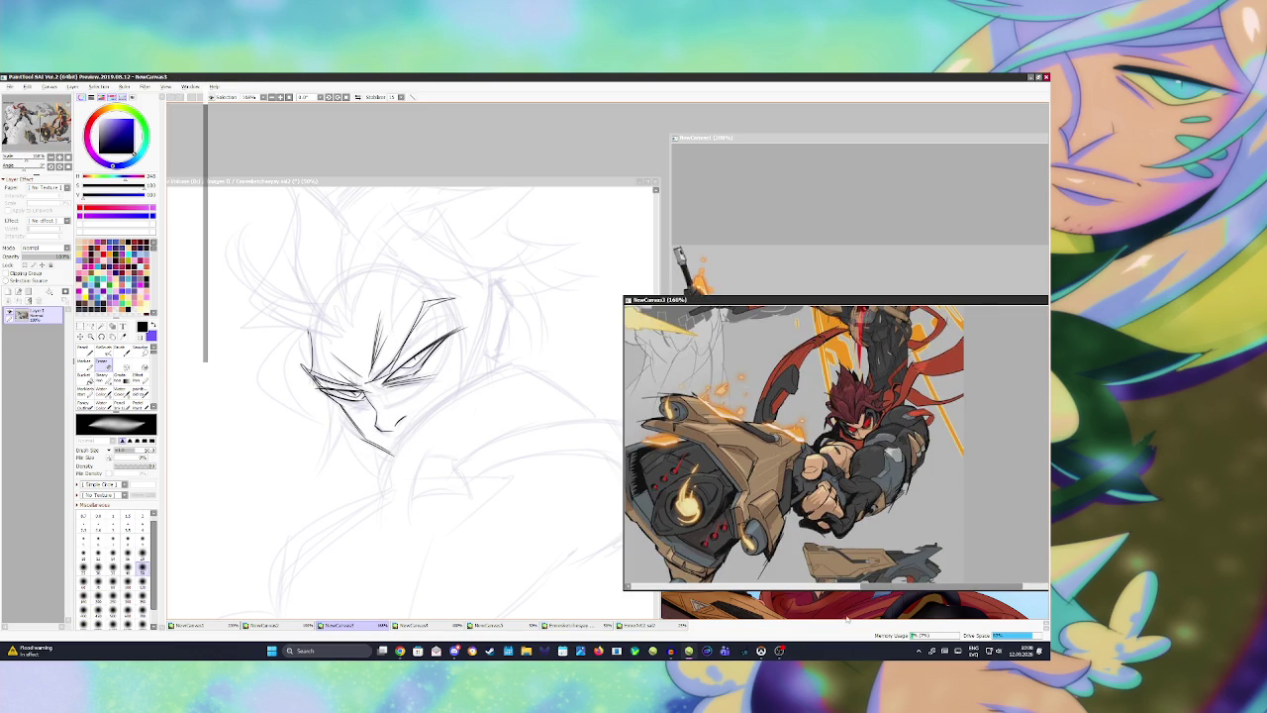
Step: Return to the sketch document and alternate between the inking pen and eraser
click(524, 423)
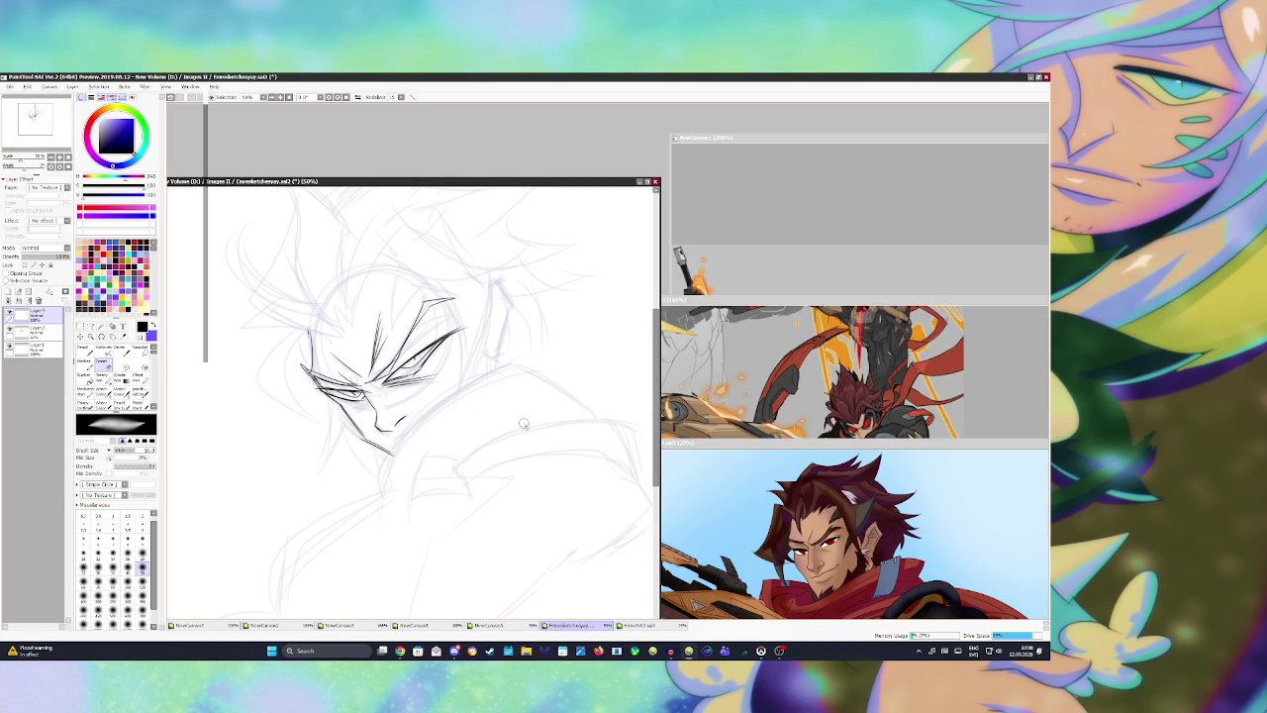
key(b)
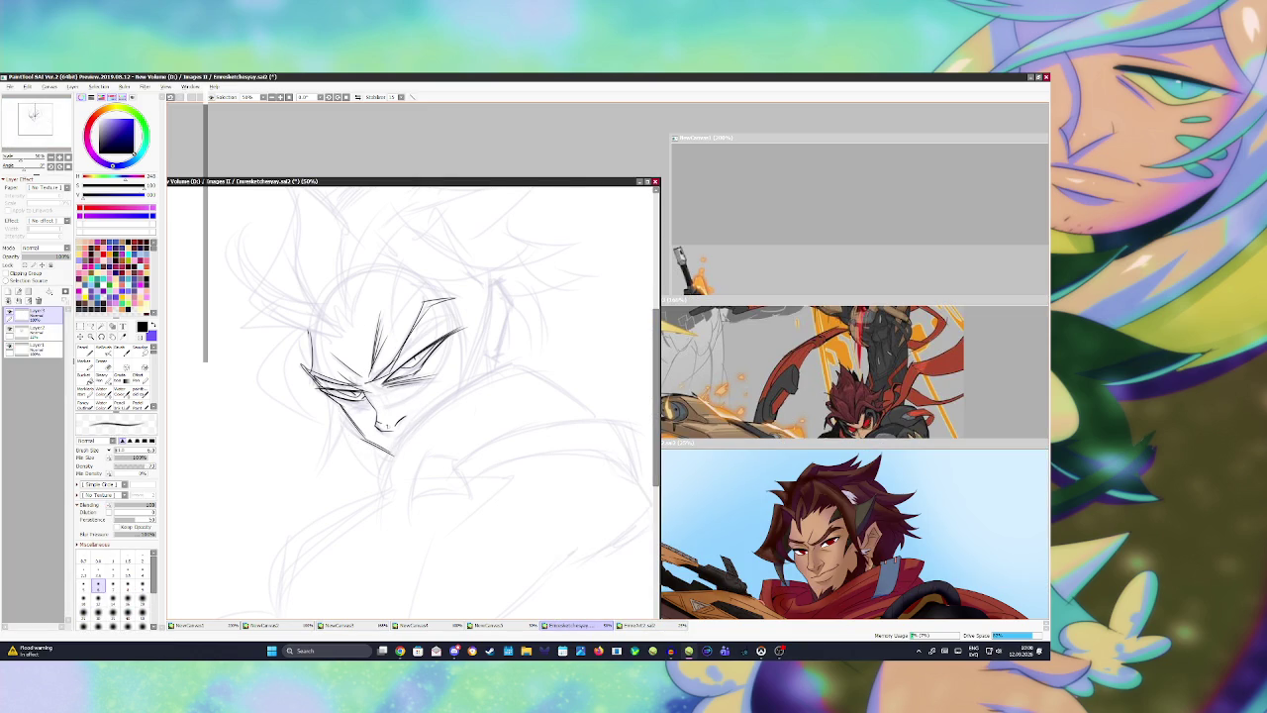
key(e)
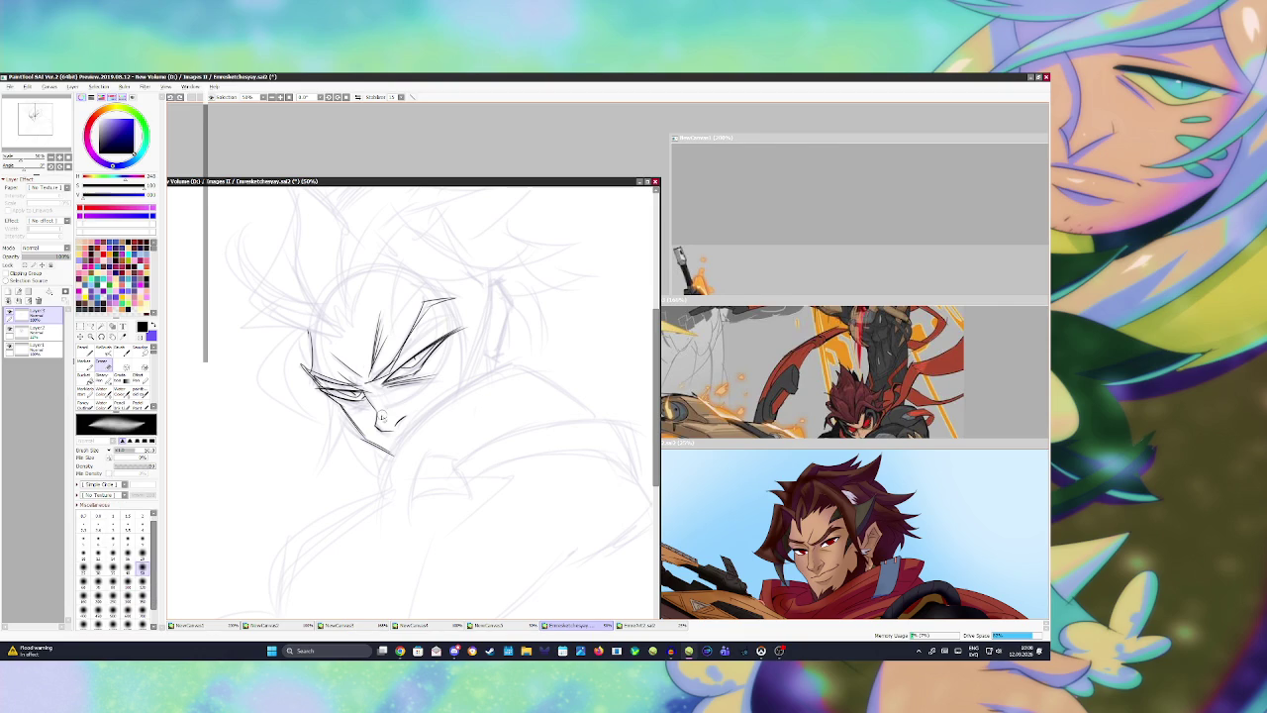
key(b)
key(e)
key(b)
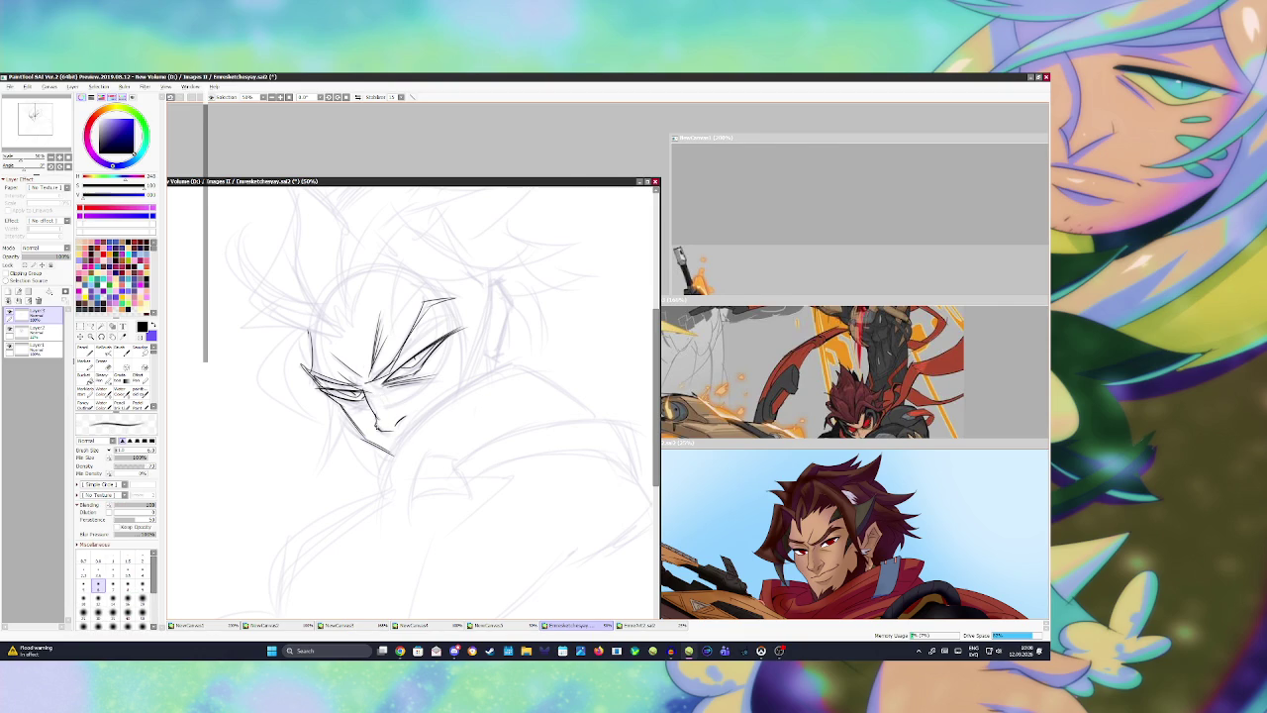
key(e)
key(b)
Step: Redraw the small nose strokes with undo retries, then zoom out
key(ctrl+z)
drag(405, 416, 411, 417)
key(ctrl+z)
scroll(465, 371, down, 1)
scroll(476, 365, down, 1)
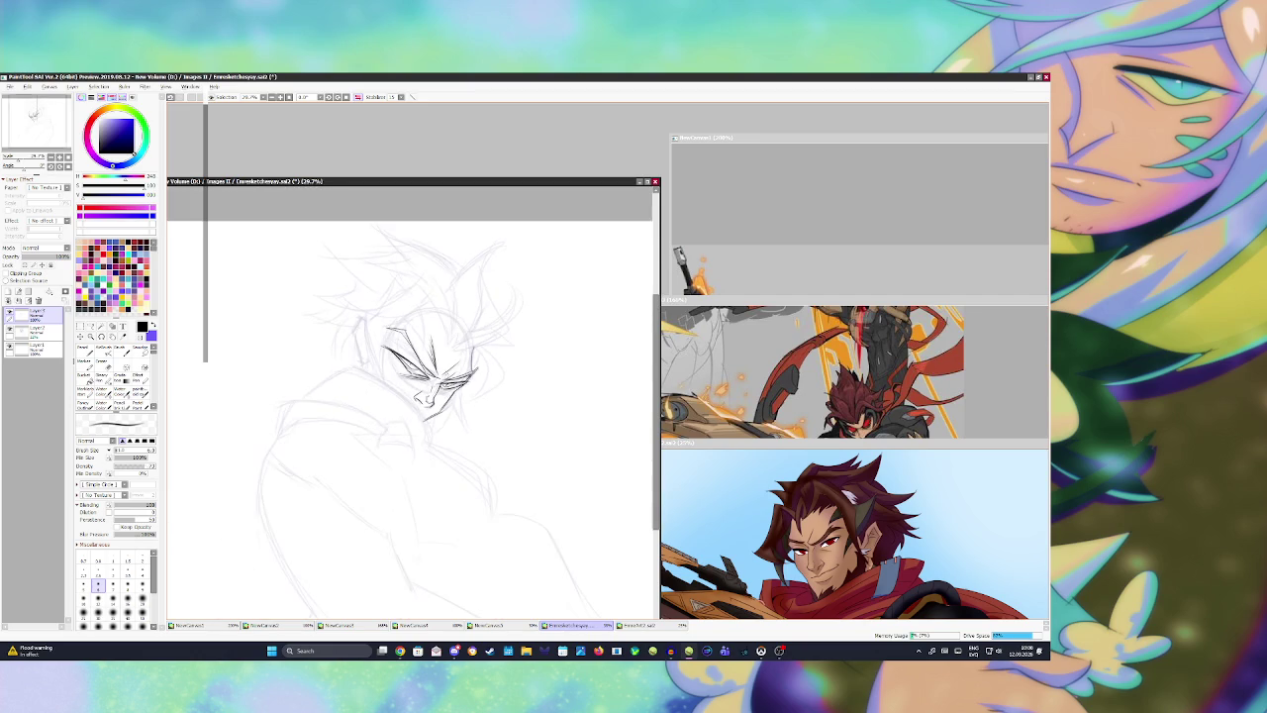
scroll(483, 356, down, 1)
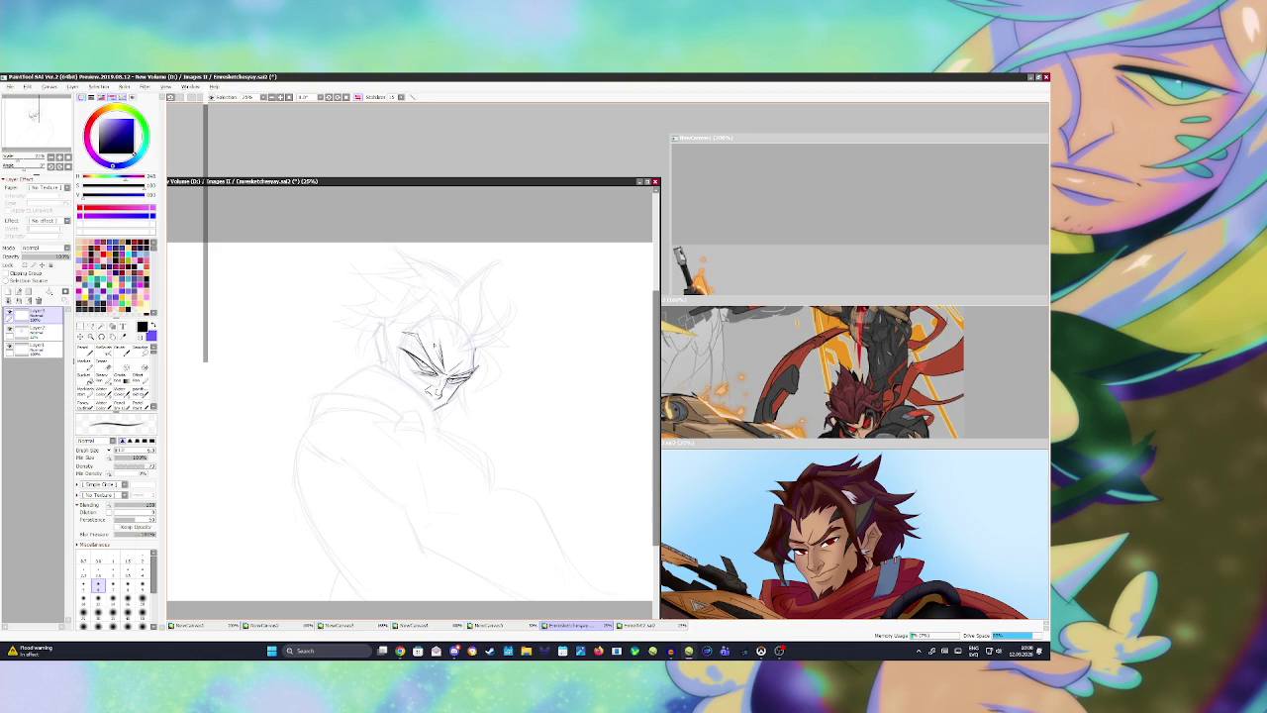
scroll(436, 331, up, 1)
scroll(435, 331, up, 1)
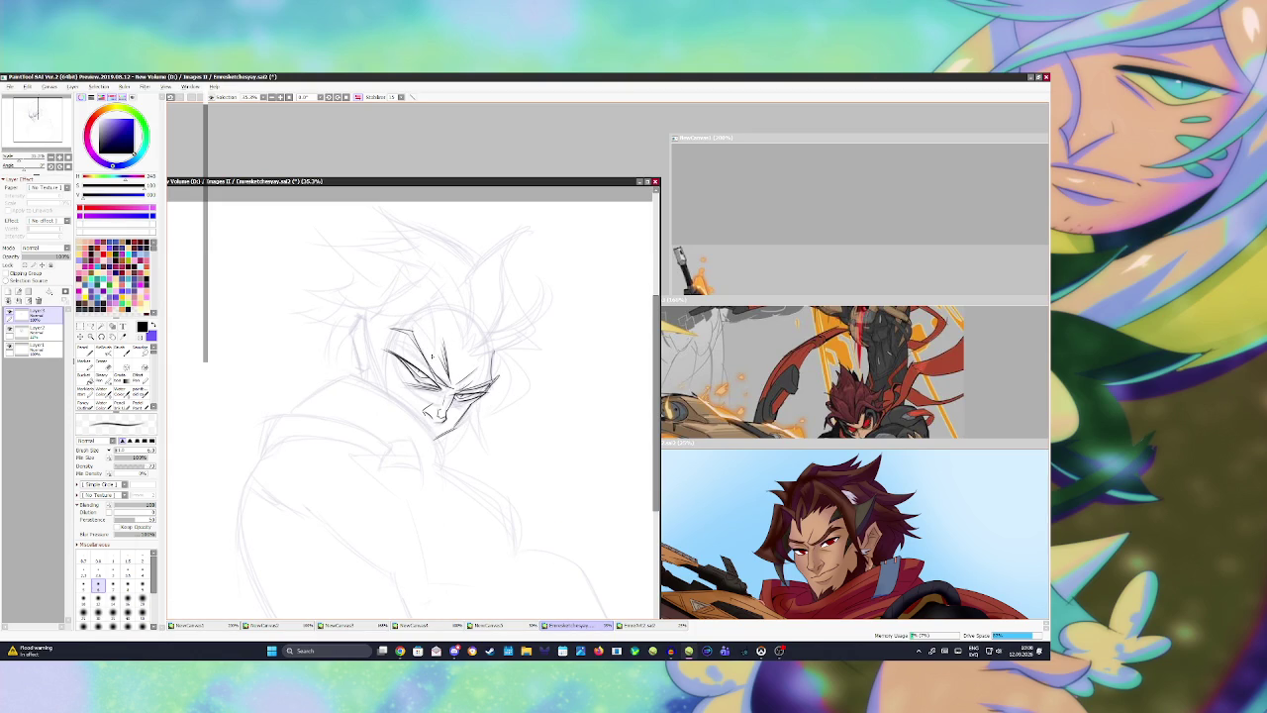
Step: Mirror the canvas, then ink the horn curve and a short line below the ear, retrying with undo/redo
key(h)
key(b)
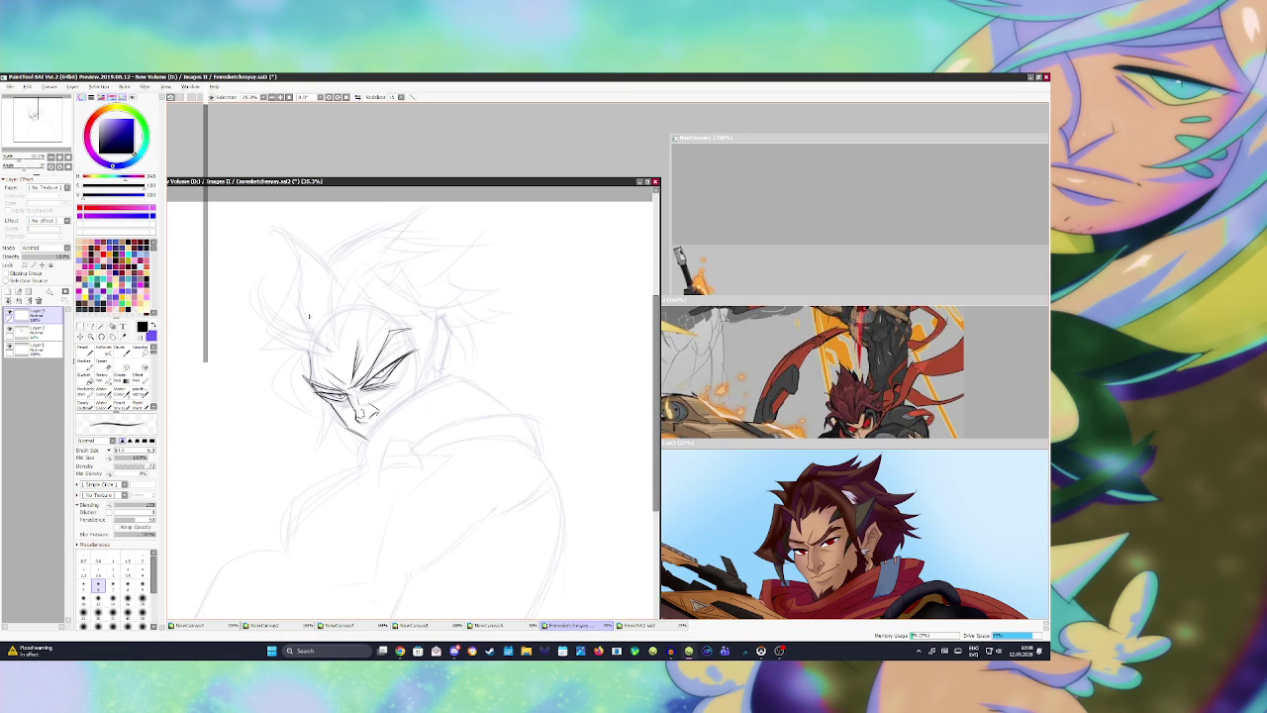
mouse_move(271, 227)
mouse_down()
mouse_move(302, 337)
mouse_move(334, 279)
mouse_move(327, 334)
mouse_up()
key(ctrl+z)
drag(342, 275, 329, 318)
key(ctrl+z)
key(ctrl+y)
key(ctrl+z)
key(ctrl+y)
Step: Ink short lines beside and below the face, and try an inner horn line that gets undone
drag(323, 293, 321, 333)
key(ctrl+z)
key(ctrl+y)
key(ctrl+z)
key(ctrl+y)
drag(307, 340, 292, 335)
mouse_move(290, 250)
mouse_down()
mouse_move(270, 326)
mouse_move(297, 263)
mouse_up()
key(ctrl+z)
Step: Save, ink the horn base and the jawline, then flip the view back and add a short face stroke
key(ctrl+s)
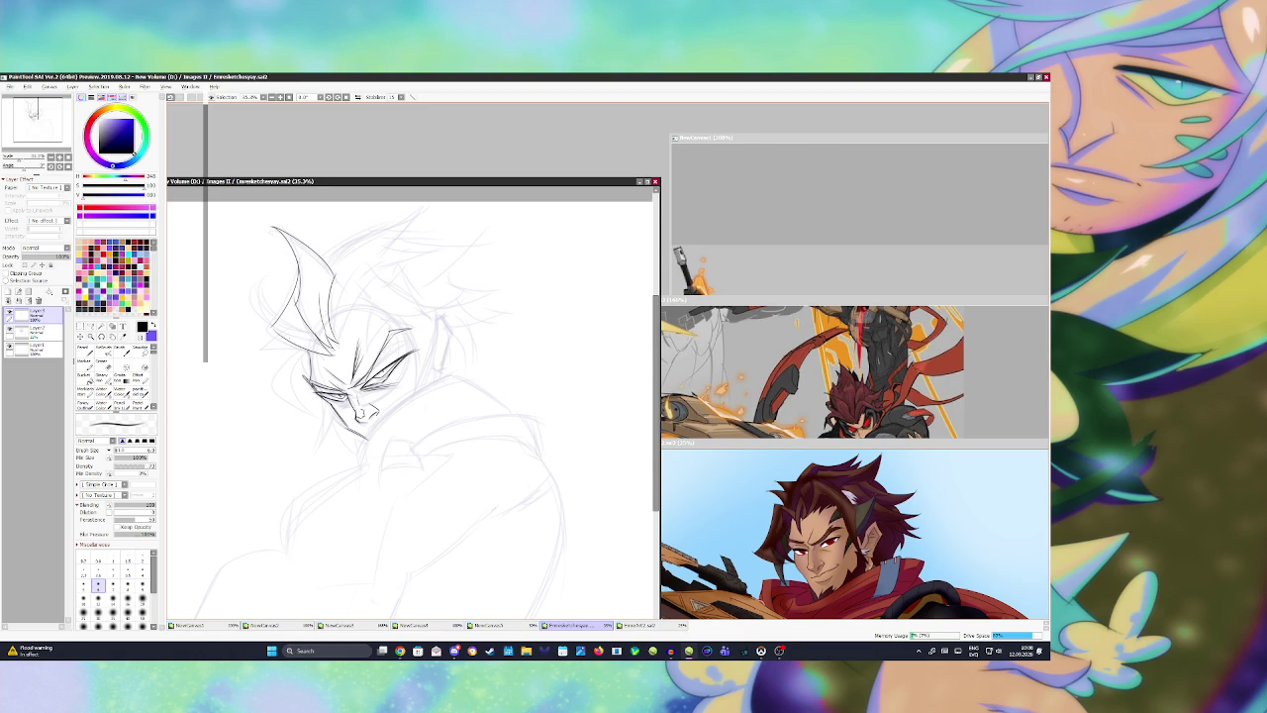
mouse_move(287, 337)
mouse_down()
mouse_move(253, 354)
mouse_move(314, 412)
mouse_move(289, 378)
mouse_move(313, 412)
mouse_move(314, 451)
mouse_up()
key(ctrl+z)
drag(324, 401, 314, 454)
drag(336, 411, 315, 453)
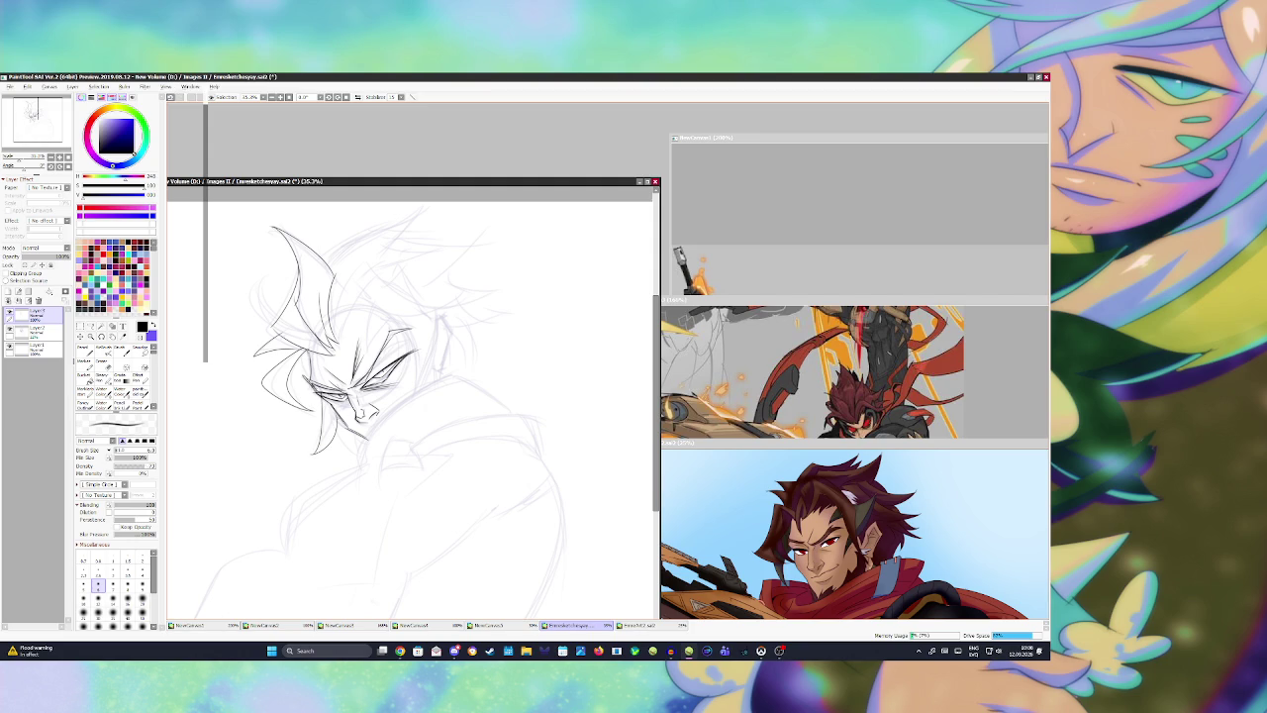
key(h)
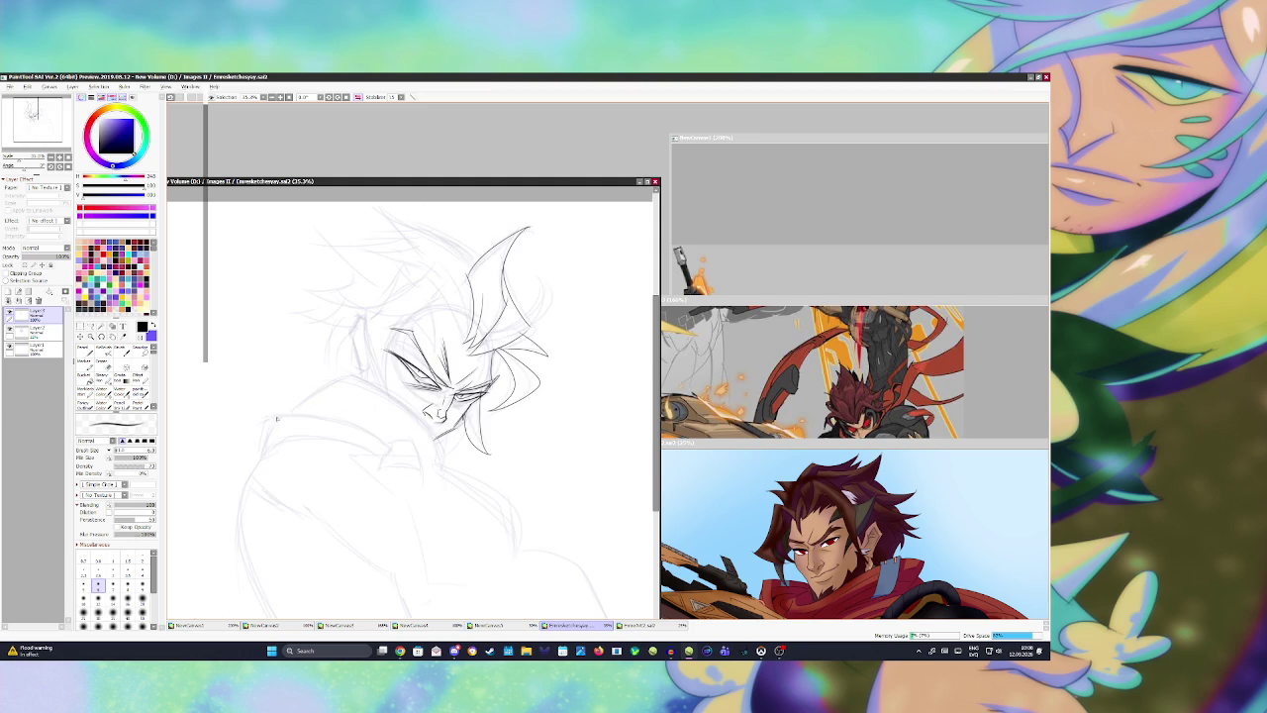
key(h)
key(h)
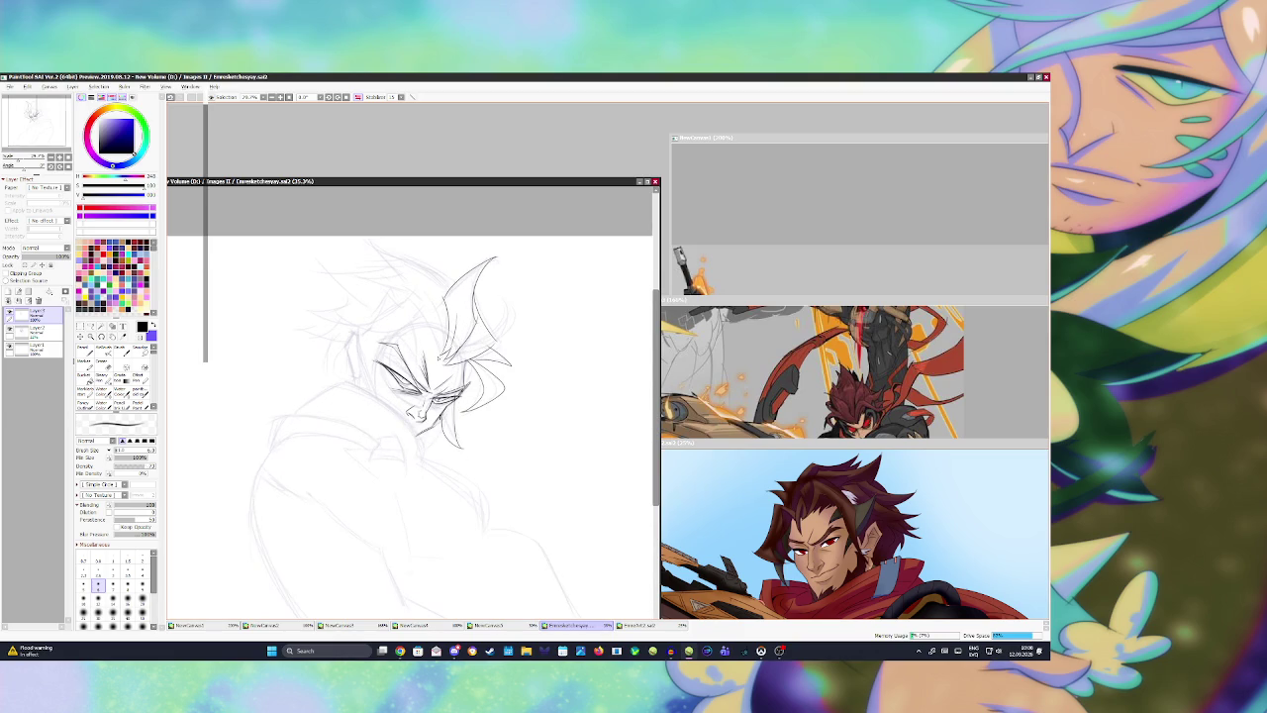
drag(420, 358, 427, 392)
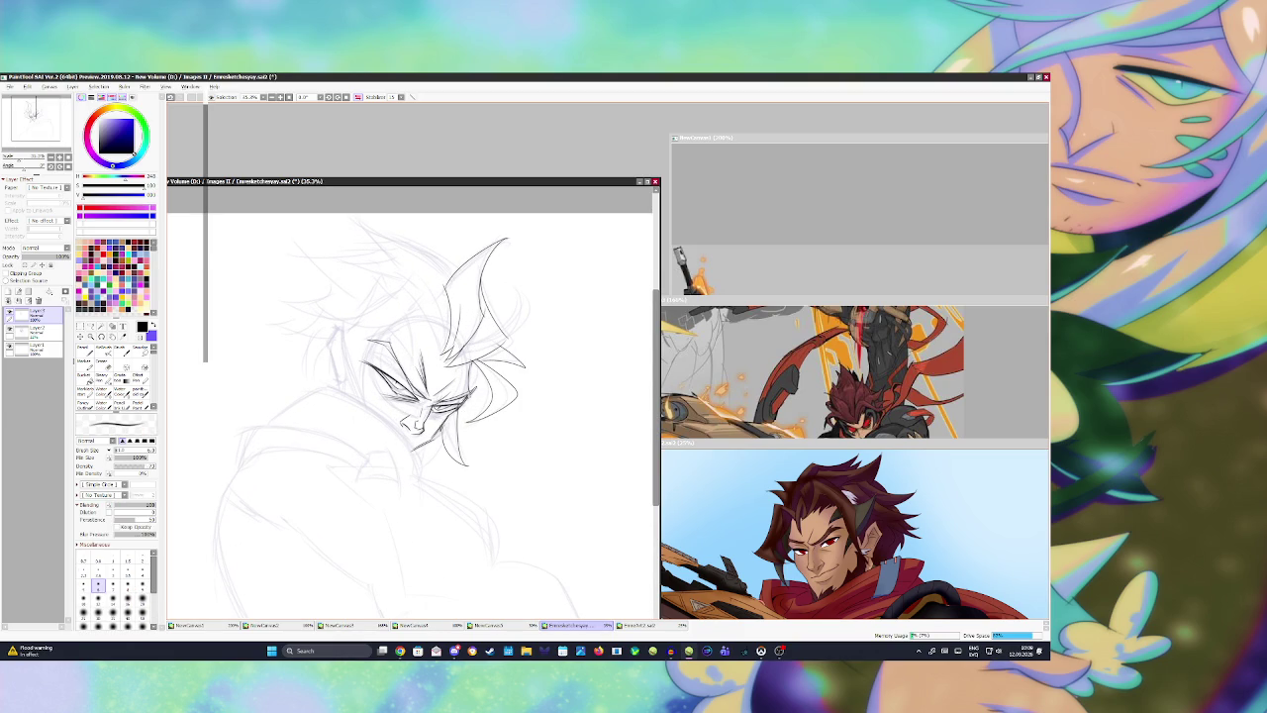
Step: Save, then ink strokes beside the face and curved hair strands sweeping down to the brow
key(ctrl+s)
drag(450, 335, 434, 351)
key(ctrl+z)
drag(435, 289, 414, 351)
mouse_move(415, 271)
mouse_down()
mouse_move(447, 341)
mouse_move(341, 319)
mouse_up()
drag(414, 302, 320, 318)
Step: Save, ink lines near the eye and forehead, then mirror the view and ink a left hair strand
key(ctrl+s)
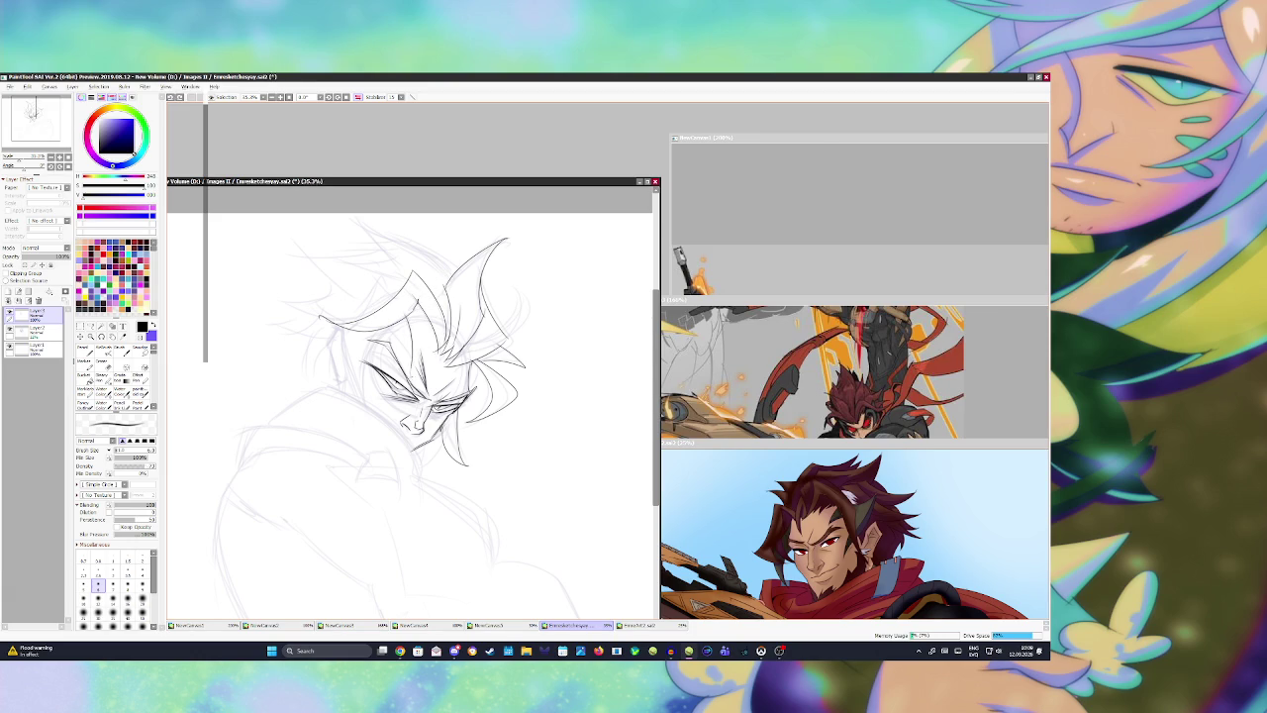
drag(415, 333, 412, 368)
mouse_move(397, 299)
mouse_down()
mouse_move(378, 269)
mouse_move(362, 317)
mouse_move(364, 408)
mouse_up()
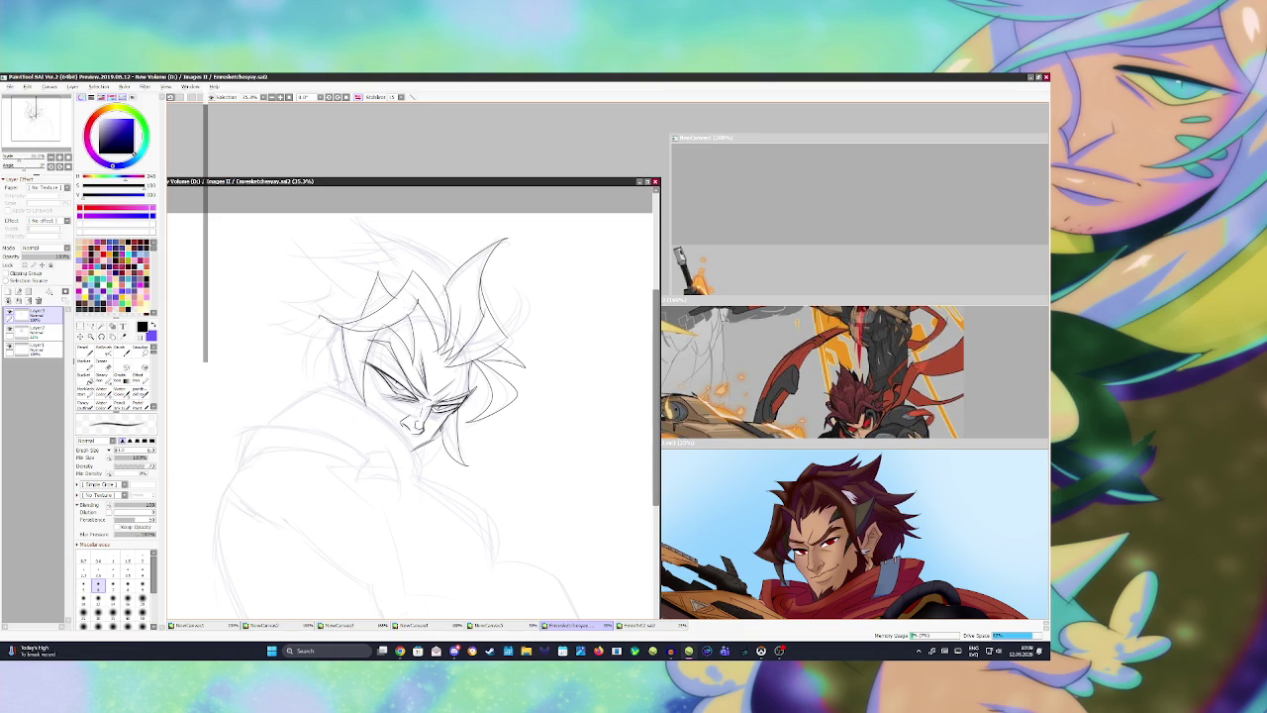
key(h)
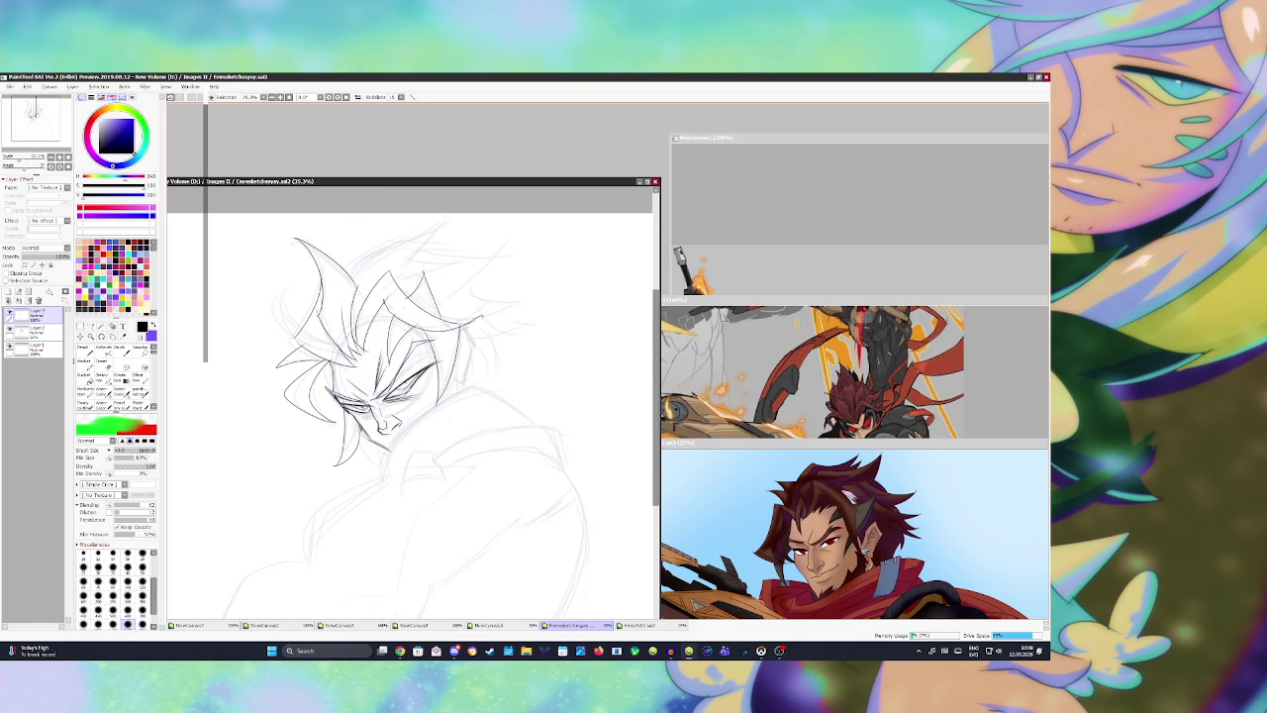
key(n)
mouse_move(294, 327)
mouse_down()
mouse_move(302, 283)
mouse_move(299, 336)
mouse_up()
Step: Save the drawing and bring the EmreArt2 reference window to the front
key(ctrl+s)
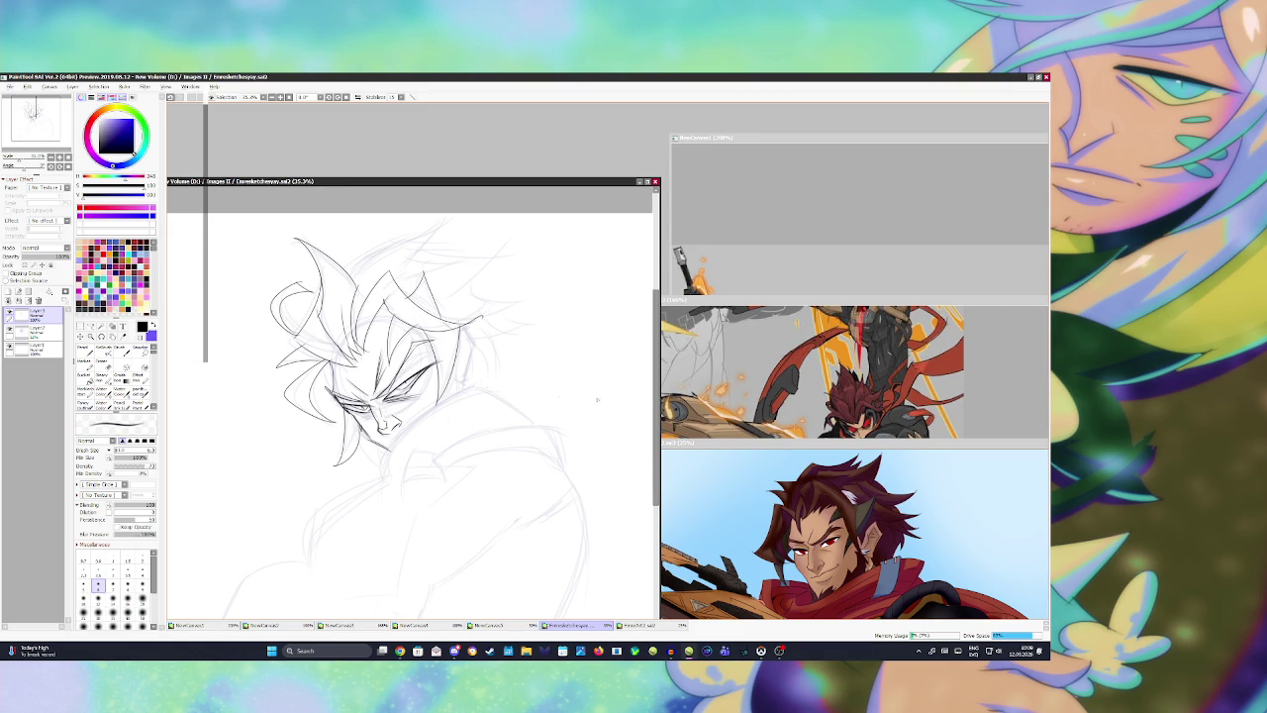
scroll(543, 378, down, 1)
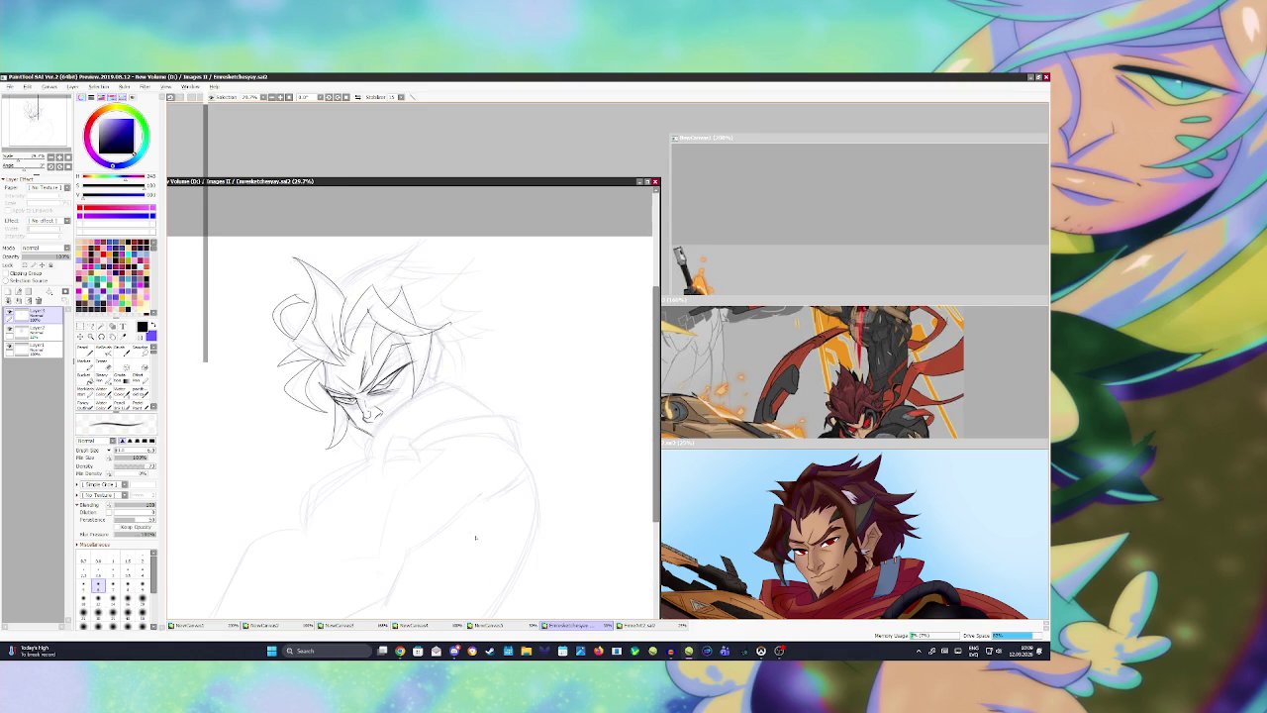
click(755, 490)
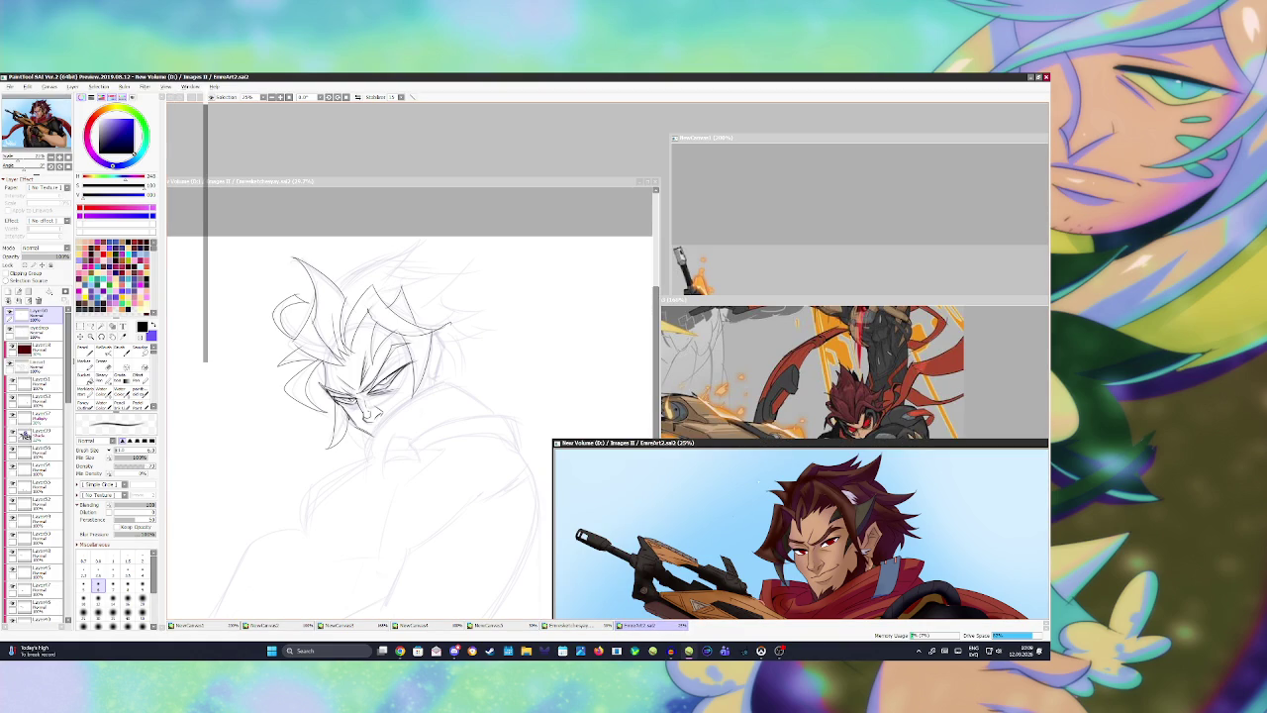
Step: Move the EmreArt2 reference up, mirror it to compare with the sketch, then close it
drag(755, 450, 740, 216)
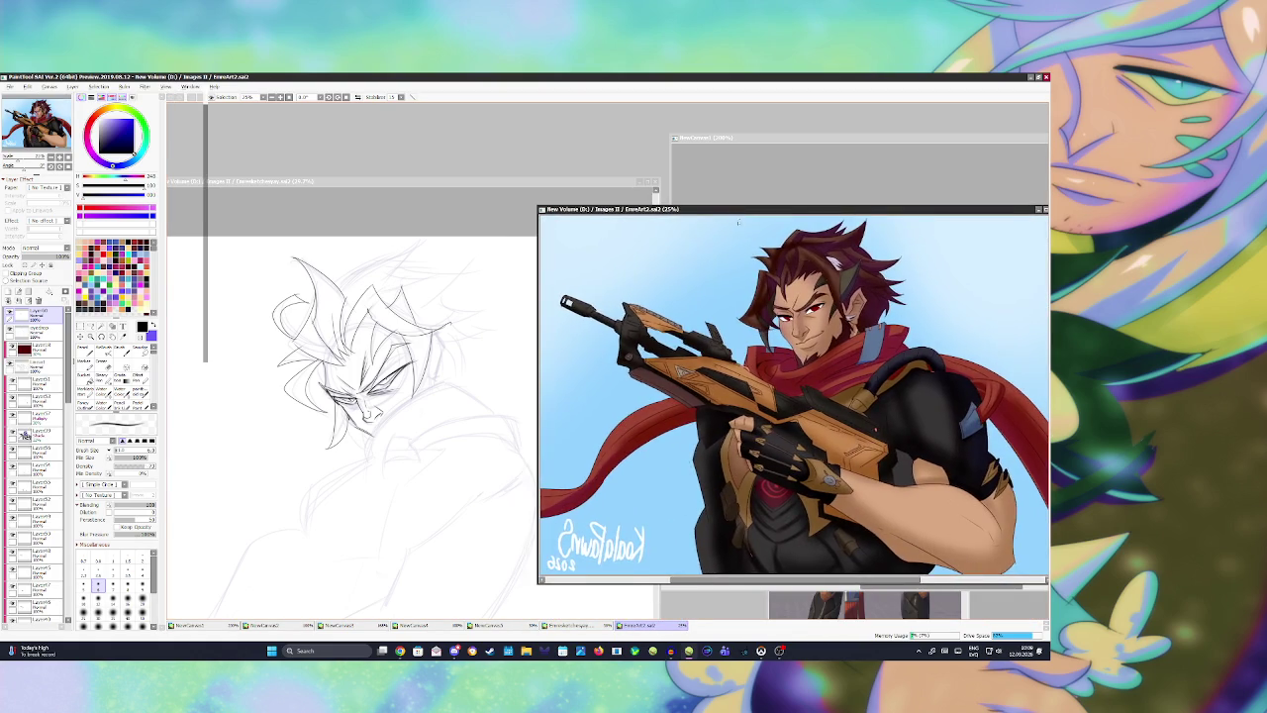
key(h)
scroll(792, 395, up, 1)
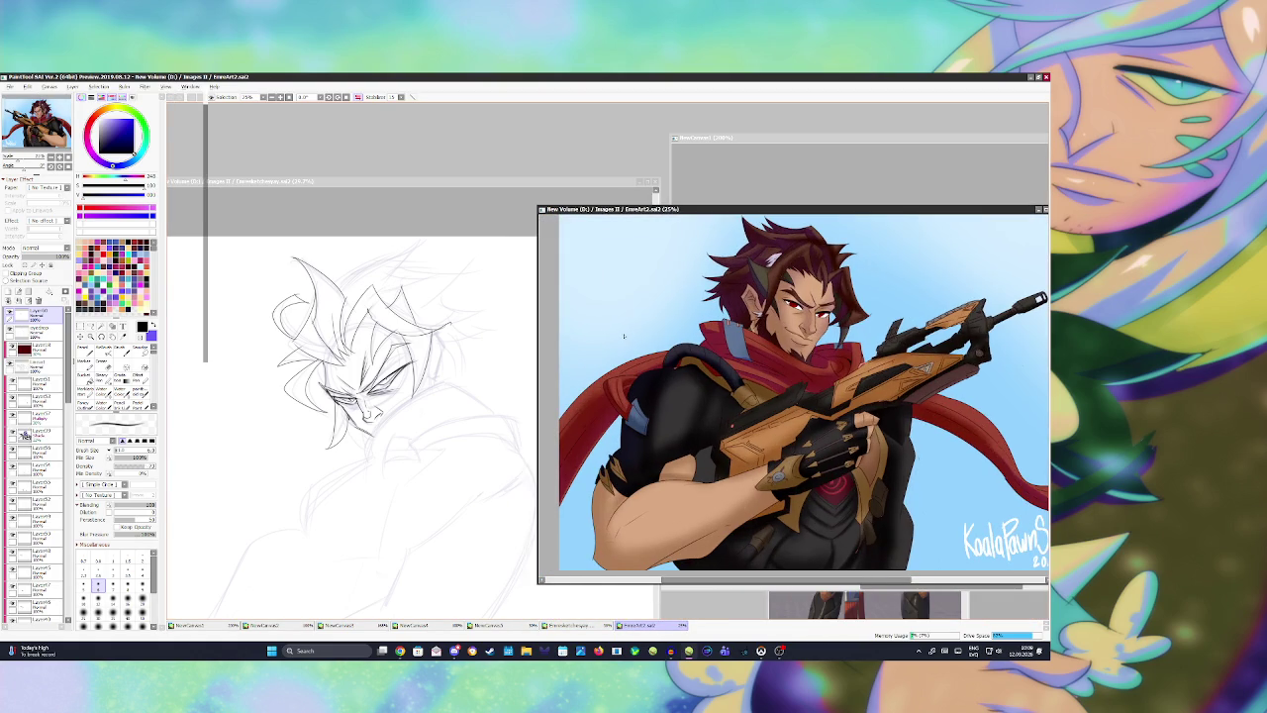
key(ctrl+Tab)
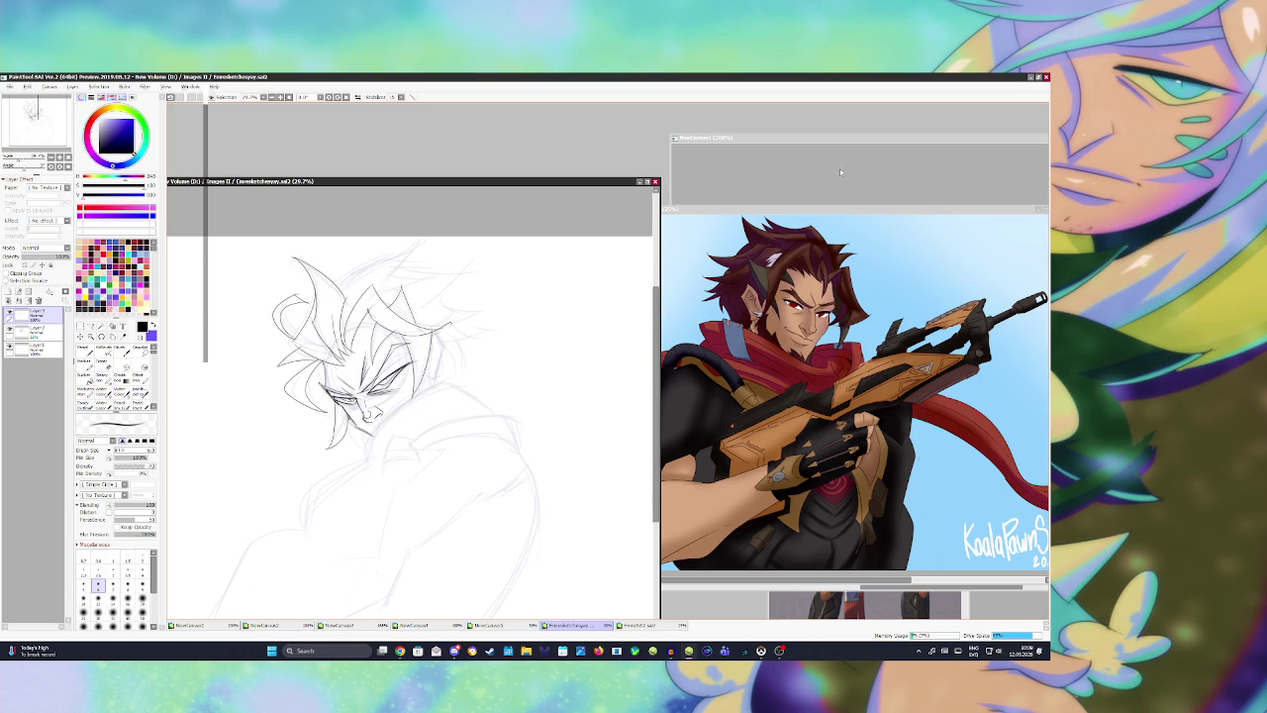
drag(868, 203, 502, 215)
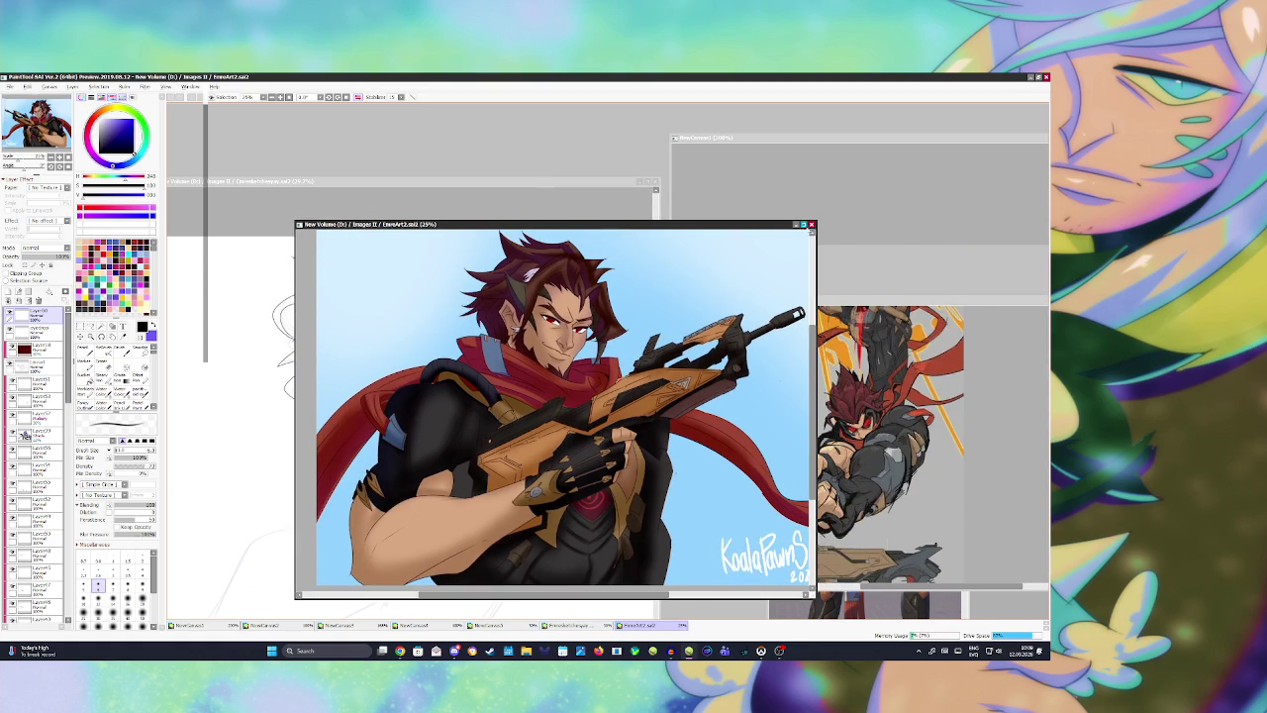
click(811, 225)
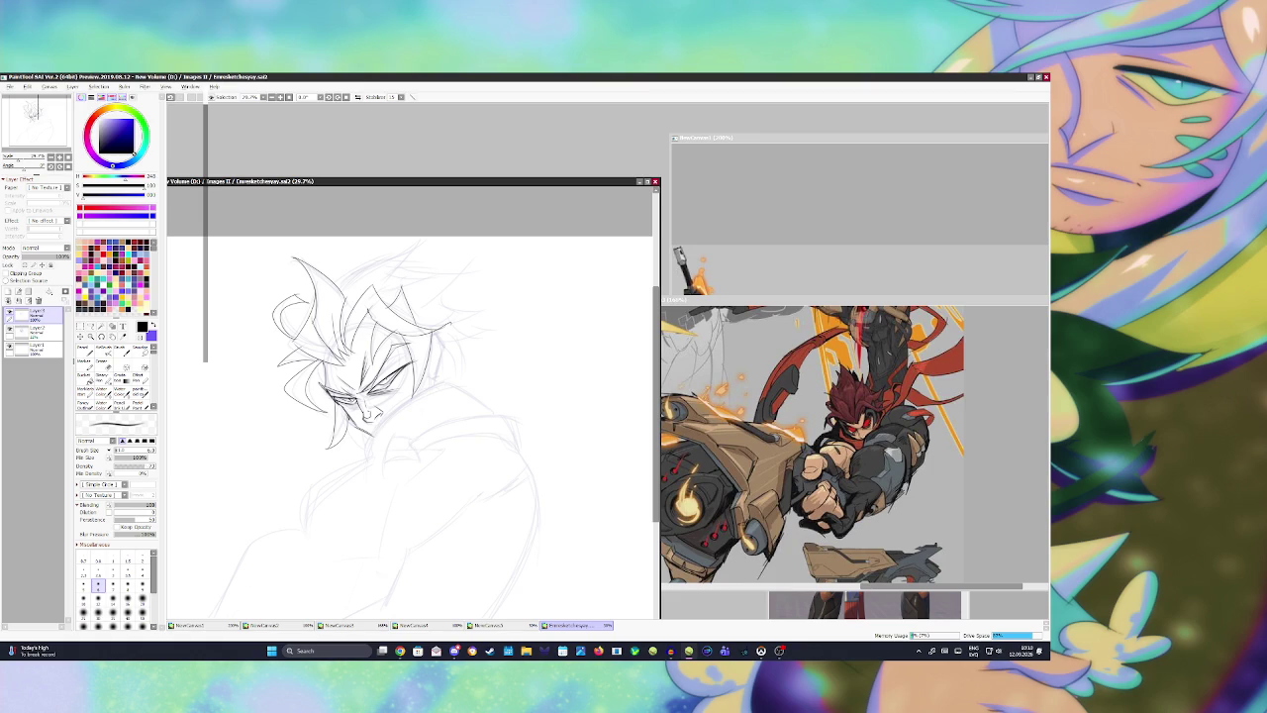
click(390, 494)
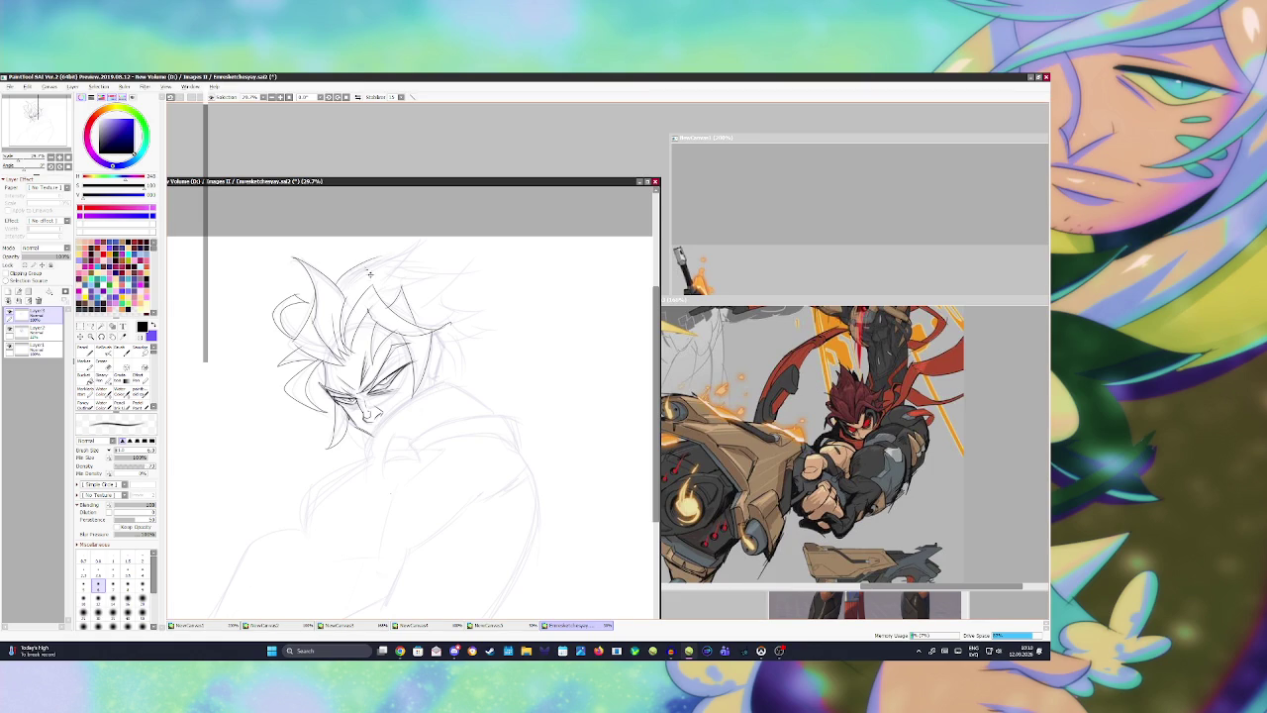
Step: Ink hair spikes across the top and right side of the head, undoing one strand and a chin touch-up
mouse_move(401, 259)
mouse_down()
mouse_move(417, 239)
mouse_move(408, 265)
mouse_move(354, 287)
mouse_up()
mouse_move(394, 279)
mouse_down()
mouse_move(426, 262)
mouse_move(435, 273)
mouse_move(381, 308)
mouse_move(482, 252)
mouse_move(404, 310)
mouse_move(492, 297)
mouse_move(435, 322)
mouse_up()
key(ctrl+z)
key(ctrl+z)
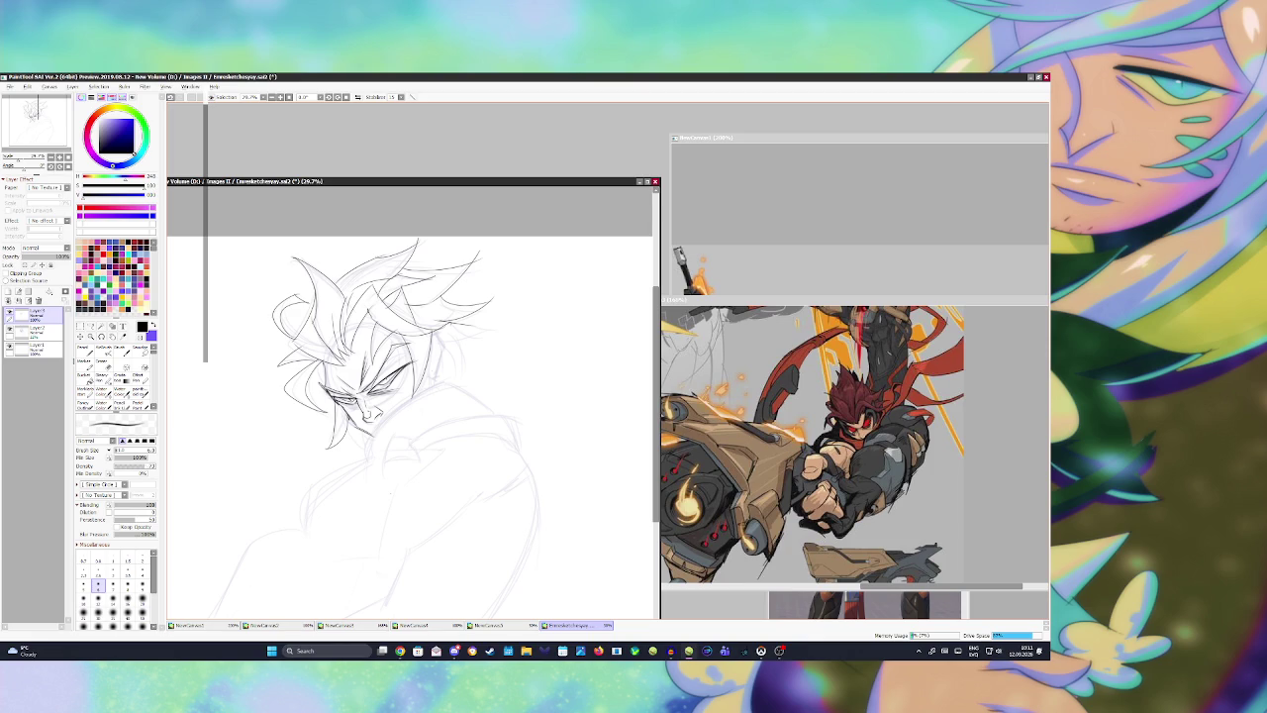
mouse_move(441, 350)
mouse_down()
mouse_move(440, 376)
mouse_move(449, 331)
mouse_up()
drag(362, 433, 372, 454)
key(ctrl+z)
Step: Mirror the canvas and ink dark hair strokes and short strokes on the face's side, saving before and after
key(ctrl+s)
drag(371, 413, 377, 417)
key(h)
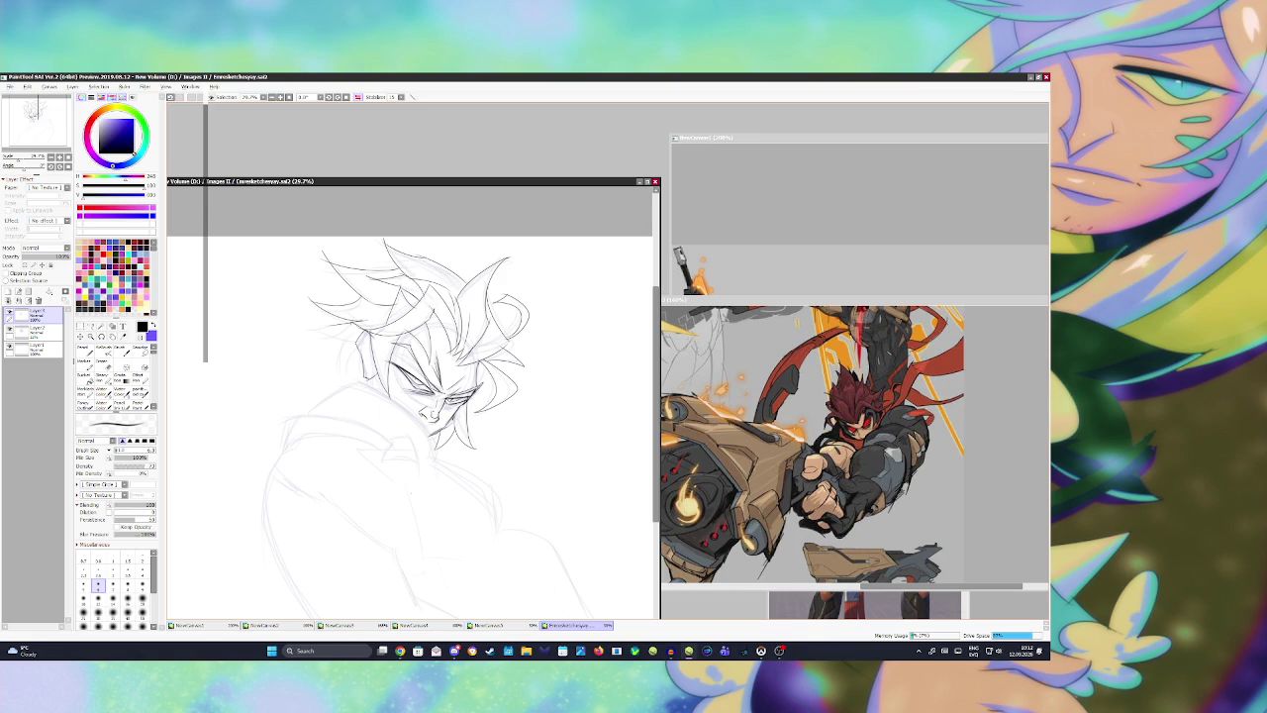
mouse_move(351, 320)
mouse_down()
mouse_move(301, 322)
mouse_move(301, 305)
mouse_up()
key(ctrl+z)
key(ctrl+z)
drag(351, 350, 301, 303)
mouse_move(342, 378)
mouse_down()
mouse_move(337, 345)
mouse_move(350, 357)
mouse_move(332, 364)
mouse_up()
Step: Ink the left shoulder line, redrawing it several times with undo, then flip the view back to normal
key(ctrl+z)
key(ctrl+z)
key(ctrl+z)
drag(359, 376, 349, 354)
key(ctrl+s)
mouse_move(289, 410)
mouse_down()
mouse_move(279, 460)
mouse_move(396, 451)
mouse_up()
key(ctrl+z)
key(ctrl+z)
key(ctrl+z)
drag(301, 414, 377, 444)
key(ctrl+z)
key(ctrl+z)
drag(297, 413, 391, 448)
mouse_move(283, 453)
mouse_down()
mouse_move(335, 434)
mouse_move(394, 445)
mouse_up()
key(ctrl+z)
key(ctrl+z)
mouse_move(301, 432)
mouse_down()
mouse_move(391, 448)
mouse_move(374, 442)
mouse_move(386, 455)
mouse_move(374, 463)
mouse_move(419, 467)
mouse_up()
key(ctrl+z)
key(ctrl+z)
key(ctrl+z)
key(ctrl+z)
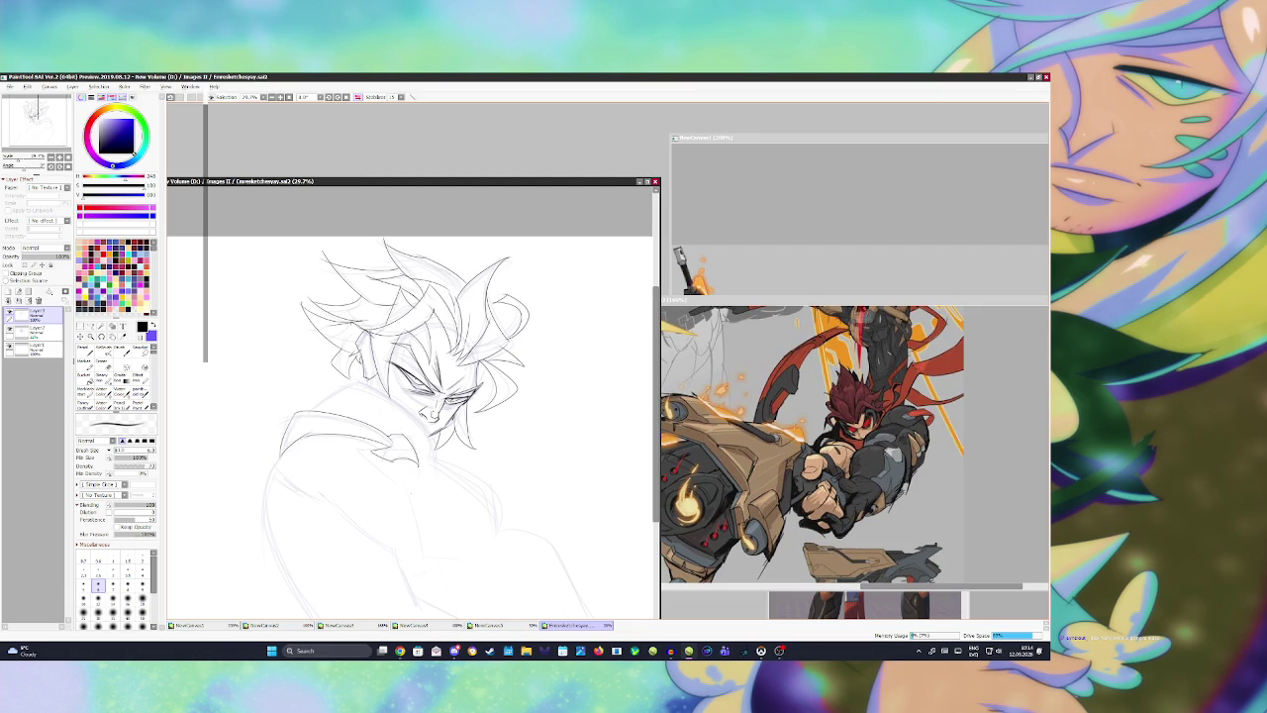
key(h)
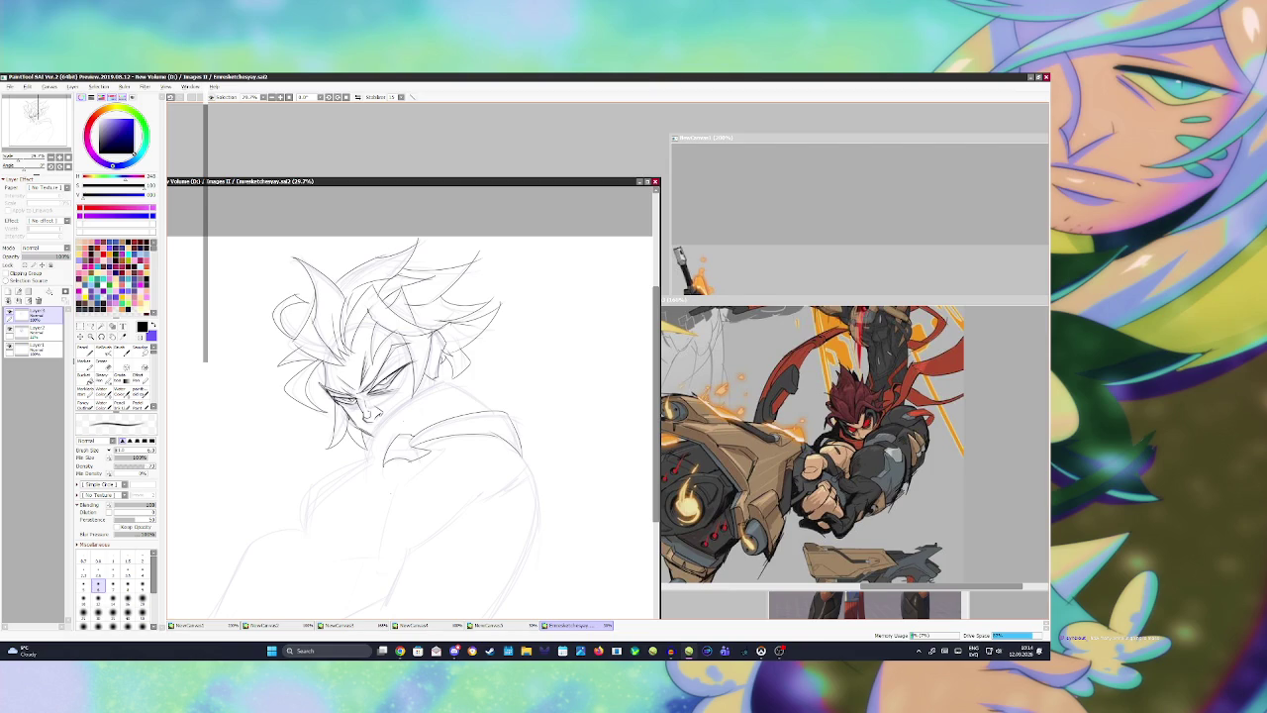
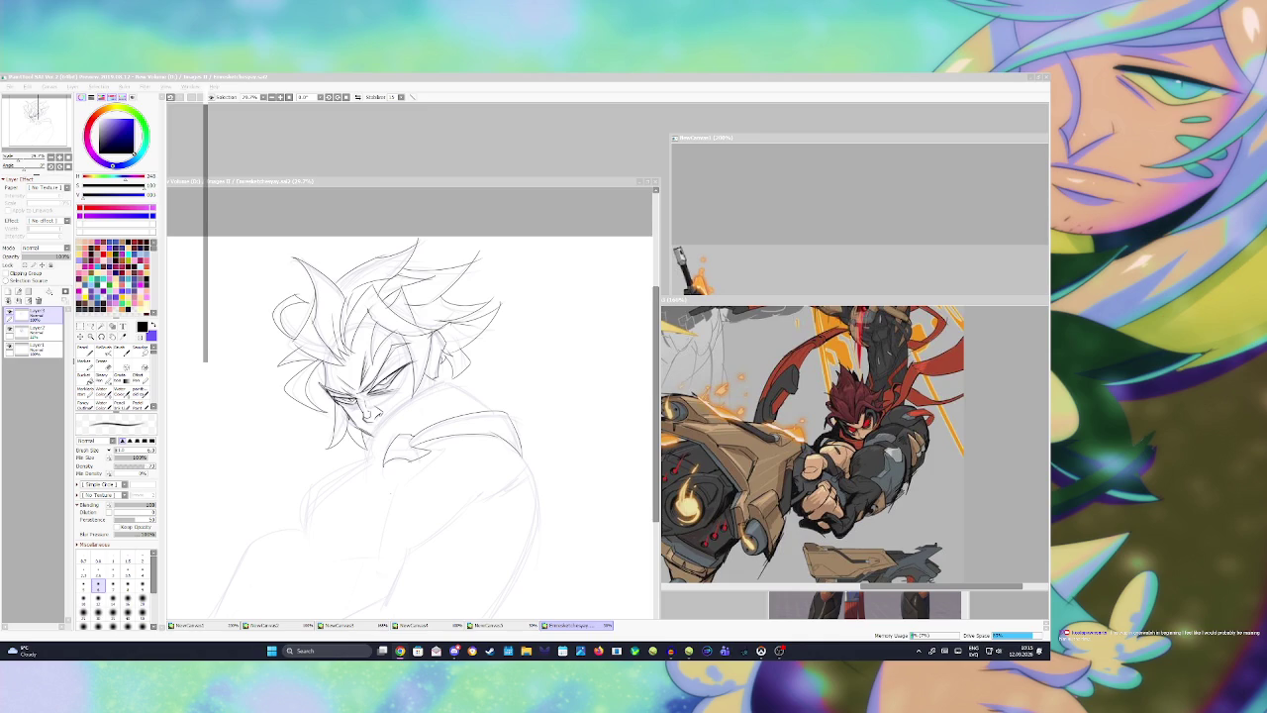
Step: Pencil in the chin and neck lines, saving the sketch before and after
key(alt+Tab)
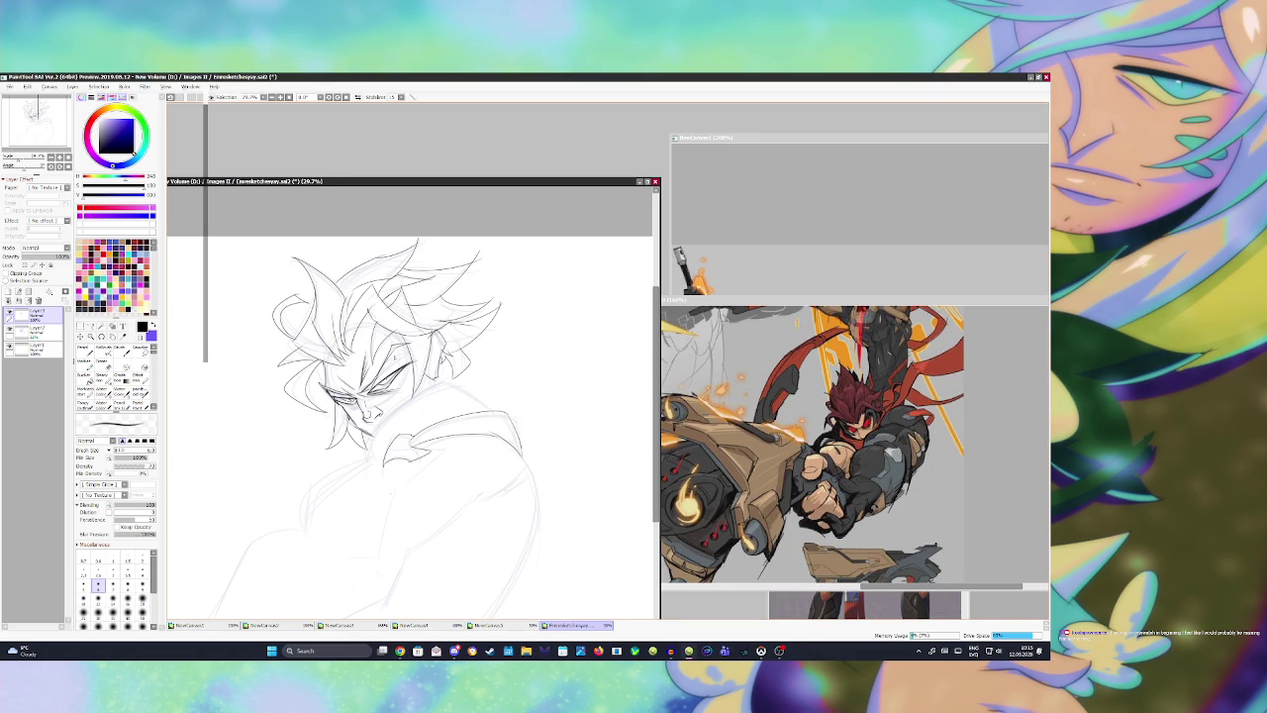
key(ctrl+s)
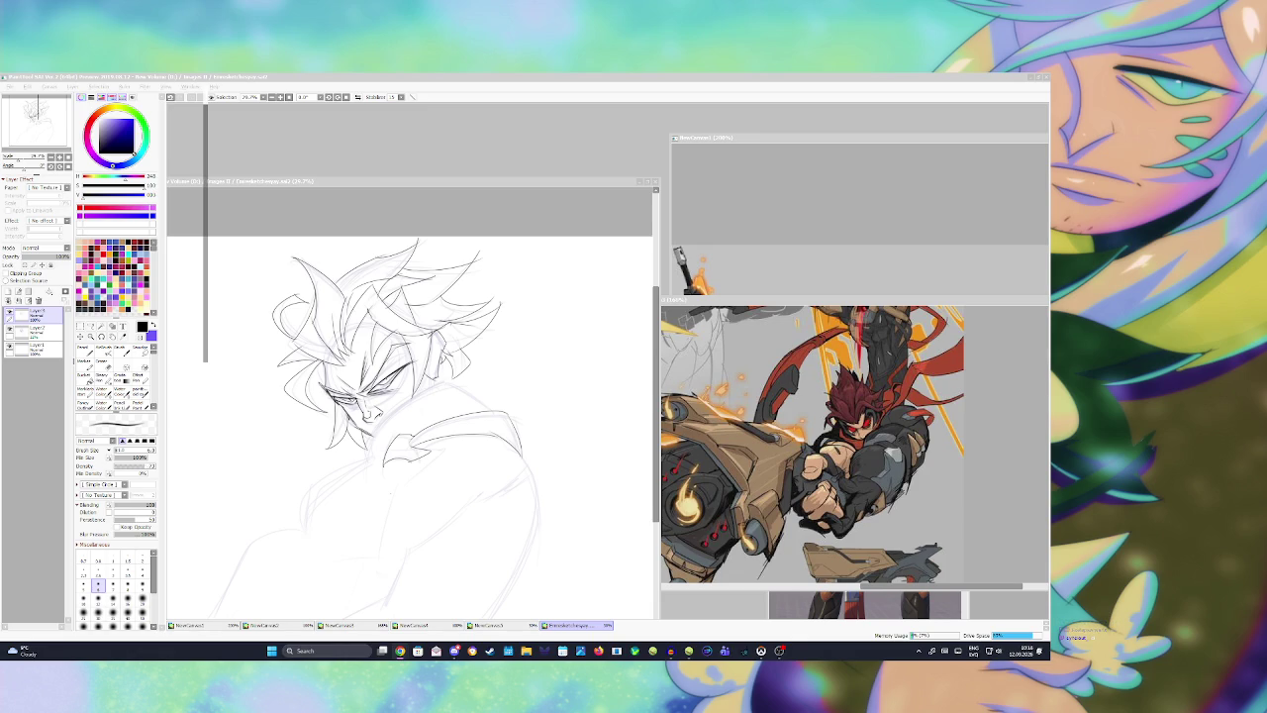
drag(389, 433, 364, 469)
key(ctrl+z)
key(ctrl+z)
drag(447, 386, 363, 445)
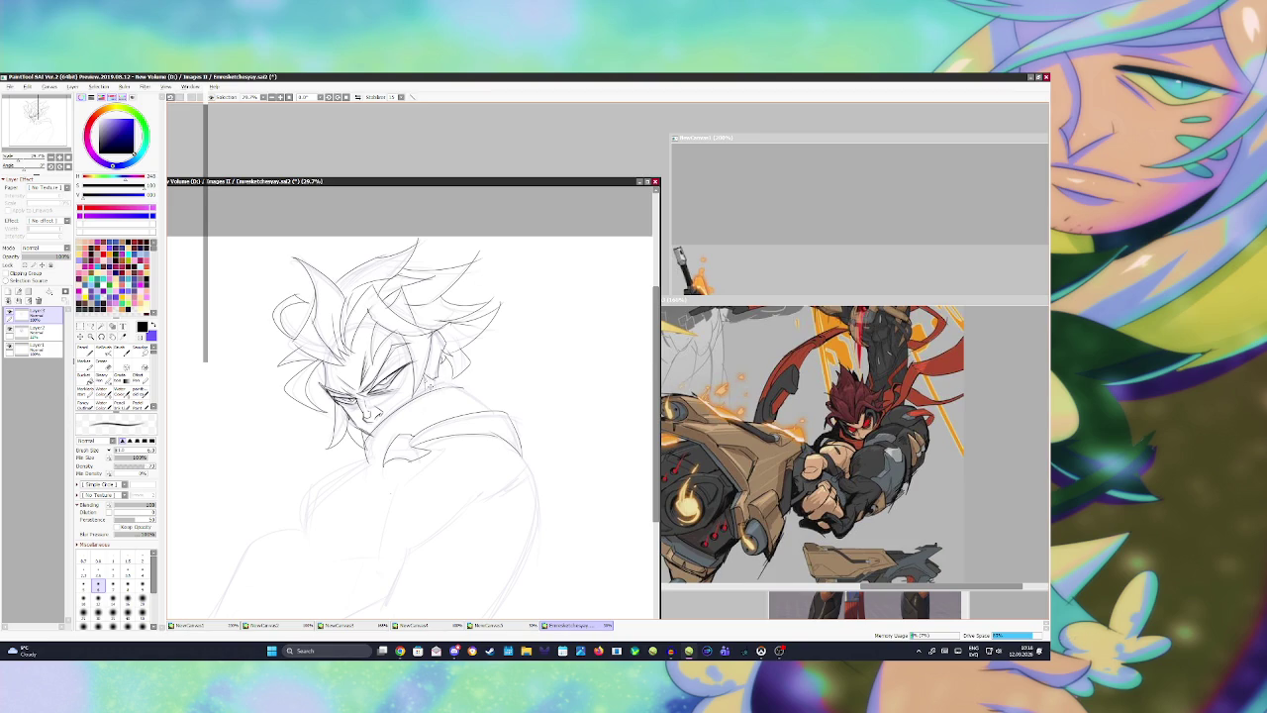
key(ctrl+s)
key(e)
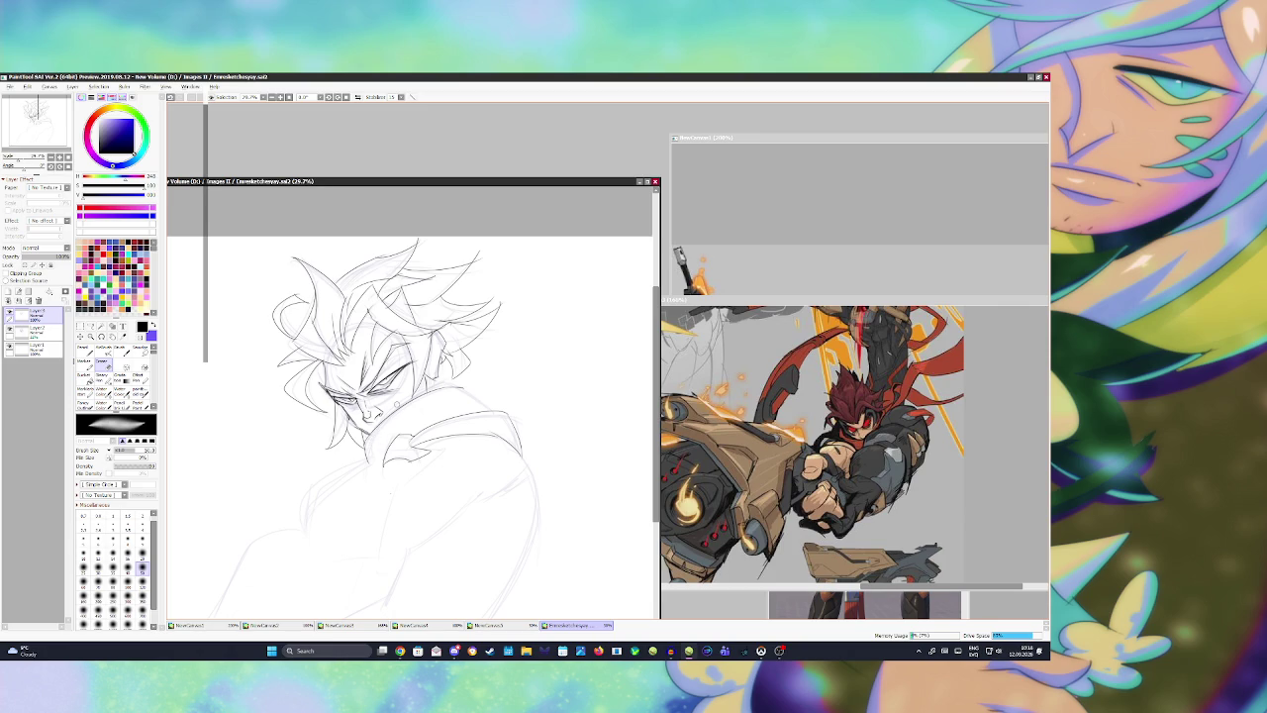
Step: Add a short pencil stroke by the right ear and save
key(b)
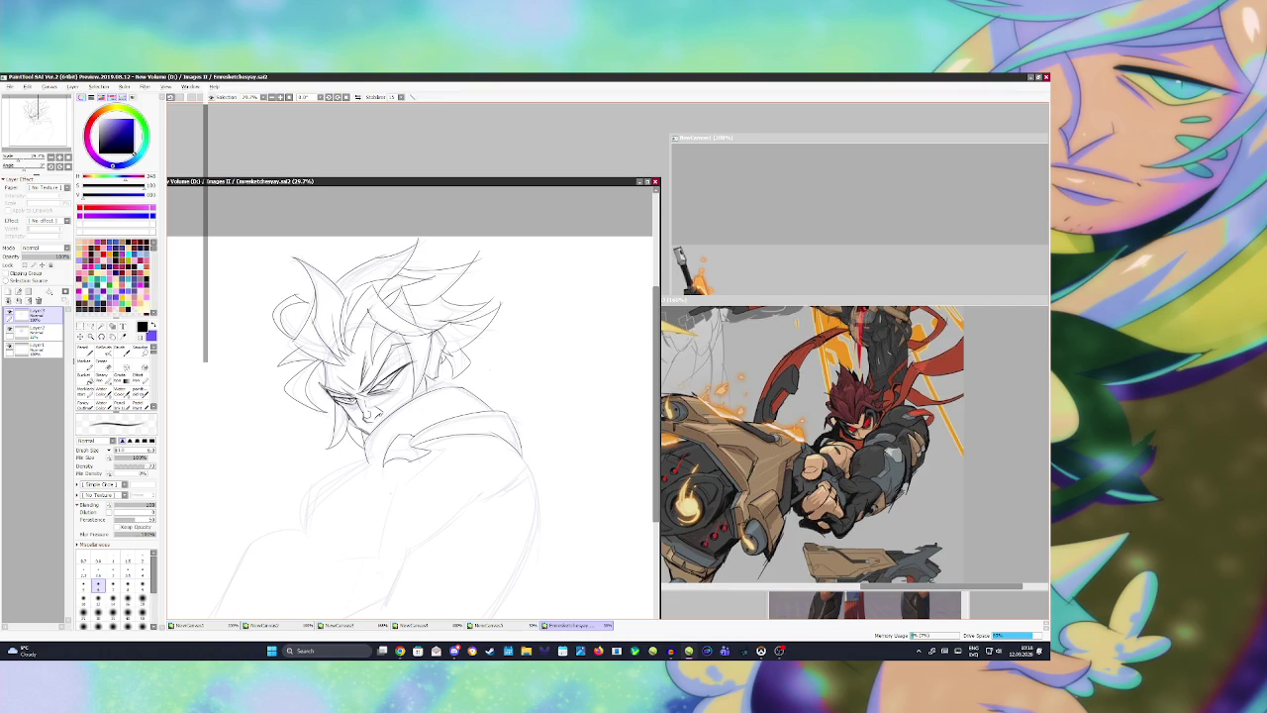
drag(431, 333, 445, 355)
key(ctrl+s)
Step: Draw the lower jacket line and a shoulder line rising to the right, then save
mouse_move(309, 490)
mouse_down()
mouse_move(306, 534)
mouse_move(341, 526)
mouse_up()
key(ctrl+z)
drag(406, 550, 529, 453)
key(ctrl+z)
key(ctrl+z)
key(ctrl+z)
drag(483, 497, 530, 460)
key(ctrl+z)
drag(483, 496, 524, 464)
key(ctrl+s)
scroll(483, 396, down, 2)
Step: Draw the long curve down the jacket's left side, retrying until it fits
scroll(433, 395, up, 1)
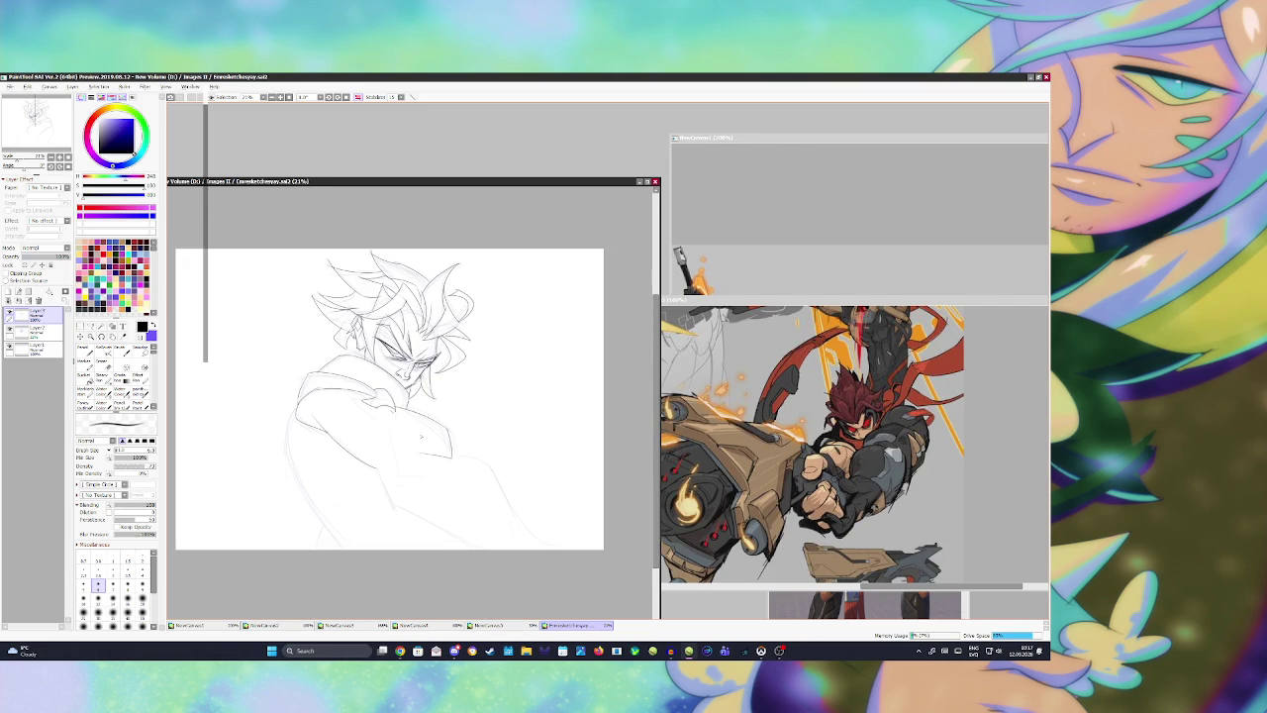
drag(305, 374, 302, 547)
key(ctrl+z)
drag(308, 372, 259, 530)
key(ctrl+z)
mouse_move(301, 374)
mouse_down()
mouse_move(224, 468)
mouse_move(297, 547)
mouse_up()
key(ctrl+z)
key(ctrl+z)
drag(302, 376, 287, 547)
key(ctrl+z)
drag(300, 376, 316, 547)
Step: Try short collar strokes left of the face, undoing them
mouse_move(323, 327)
mouse_down()
mouse_move(347, 339)
mouse_move(303, 350)
mouse_move(299, 333)
mouse_up()
key(ctrl+z)
key(ctrl+z)
mouse_move(331, 332)
mouse_down()
mouse_move(307, 351)
mouse_move(299, 333)
mouse_move(307, 366)
mouse_up()
Step: Sketch the lower-right jacket folds, save, and bring the NewCanvas3 reference forward
key(ctrl+z)
key(ctrl+z)
key(ctrl+z)
mouse_move(374, 446)
mouse_down()
mouse_move(396, 511)
mouse_move(475, 548)
mouse_up()
mouse_move(448, 455)
mouse_down()
mouse_move(495, 463)
mouse_move(552, 547)
mouse_up()
key(ctrl+z)
drag(492, 461, 552, 547)
key(ctrl+z)
key(ctrl+s)
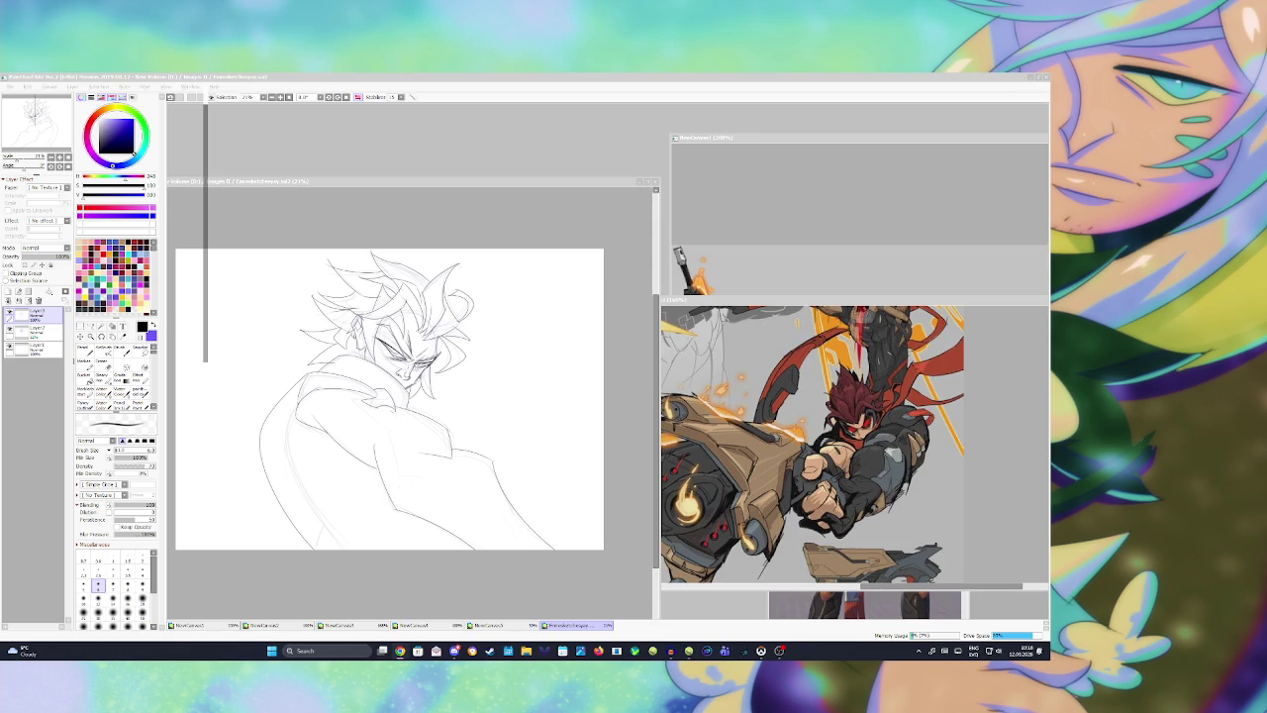
click(857, 457)
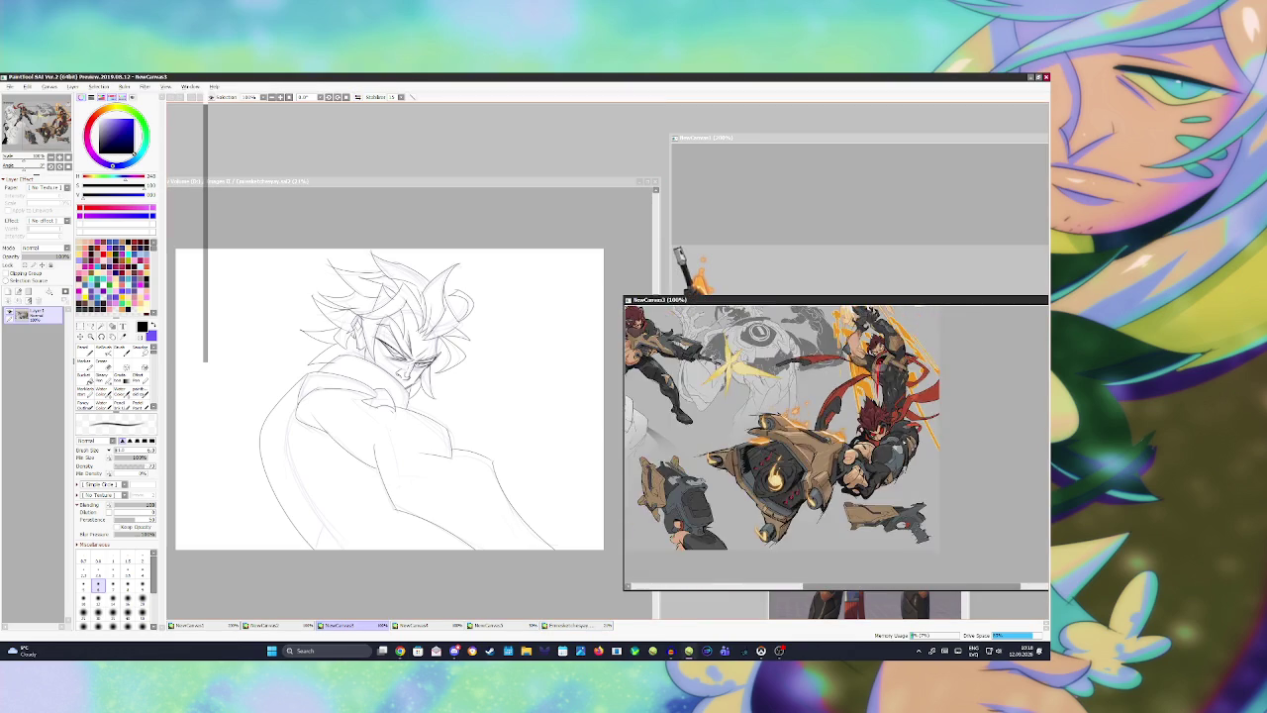
Step: Zoom the NewCanvas3 reference to 200% on the right-hand character
scroll(683, 390, up, 3)
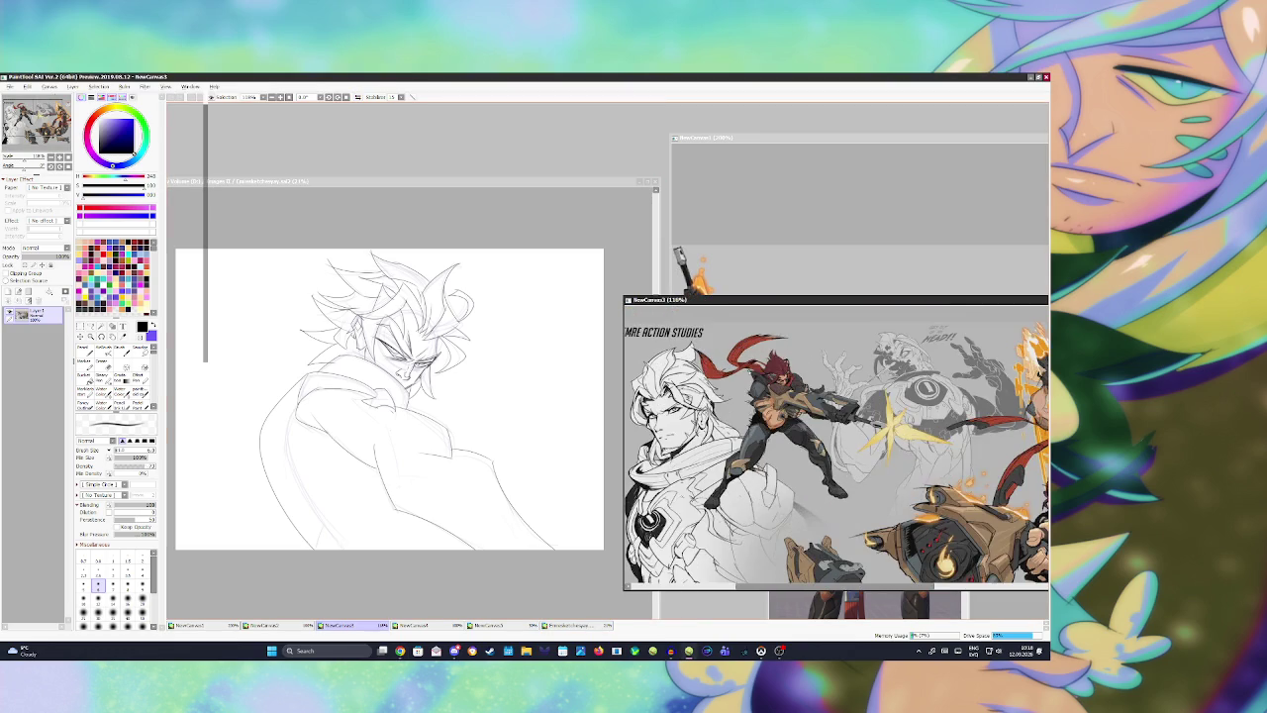
scroll(837, 445, down, 3)
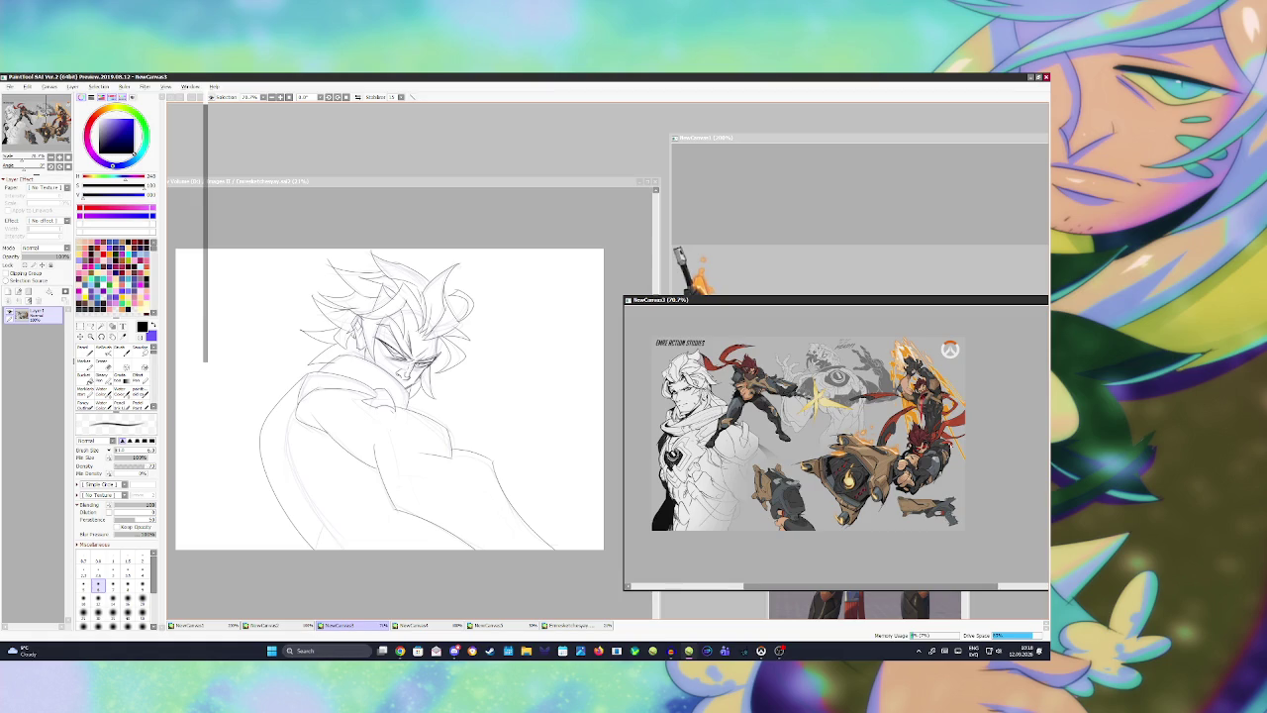
scroll(935, 367, up, 5)
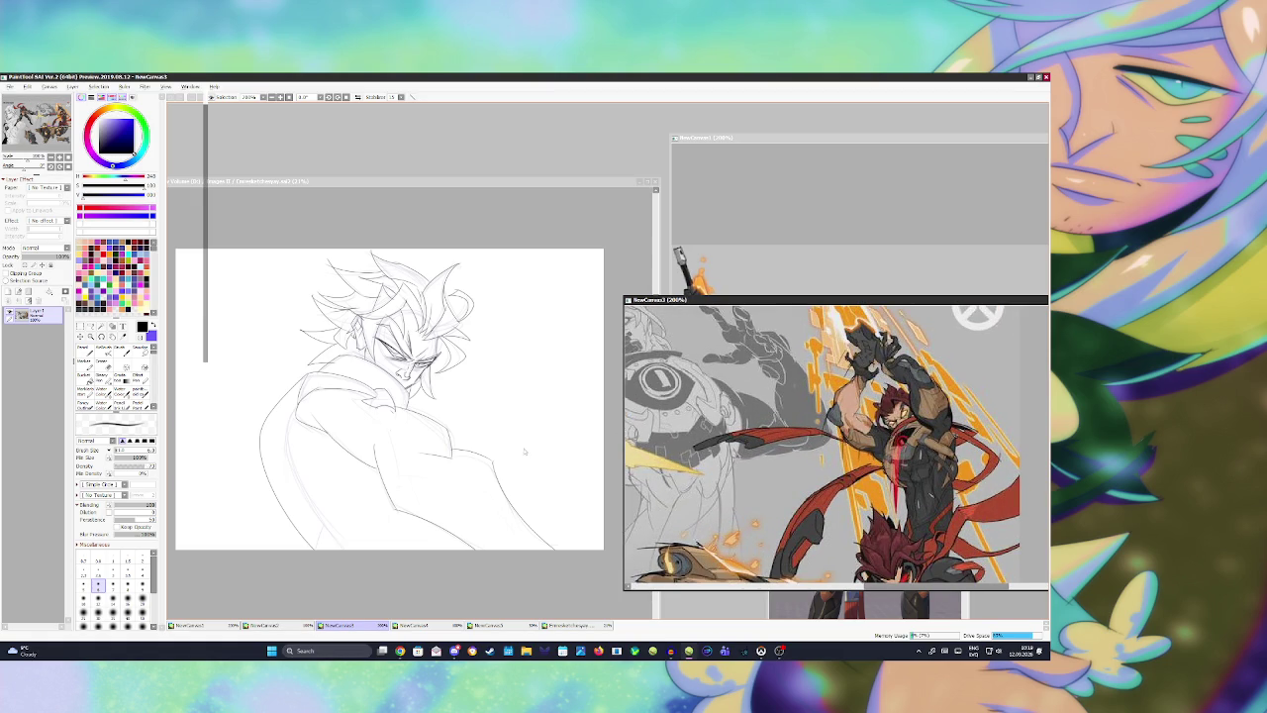
Step: Bring the sketch back in front and zoom it to 50% on the face
click(470, 429)
scroll(448, 395, up, 2)
scroll(447, 395, up, 1)
scroll(445, 386, up, 1)
scroll(444, 369, up, 1)
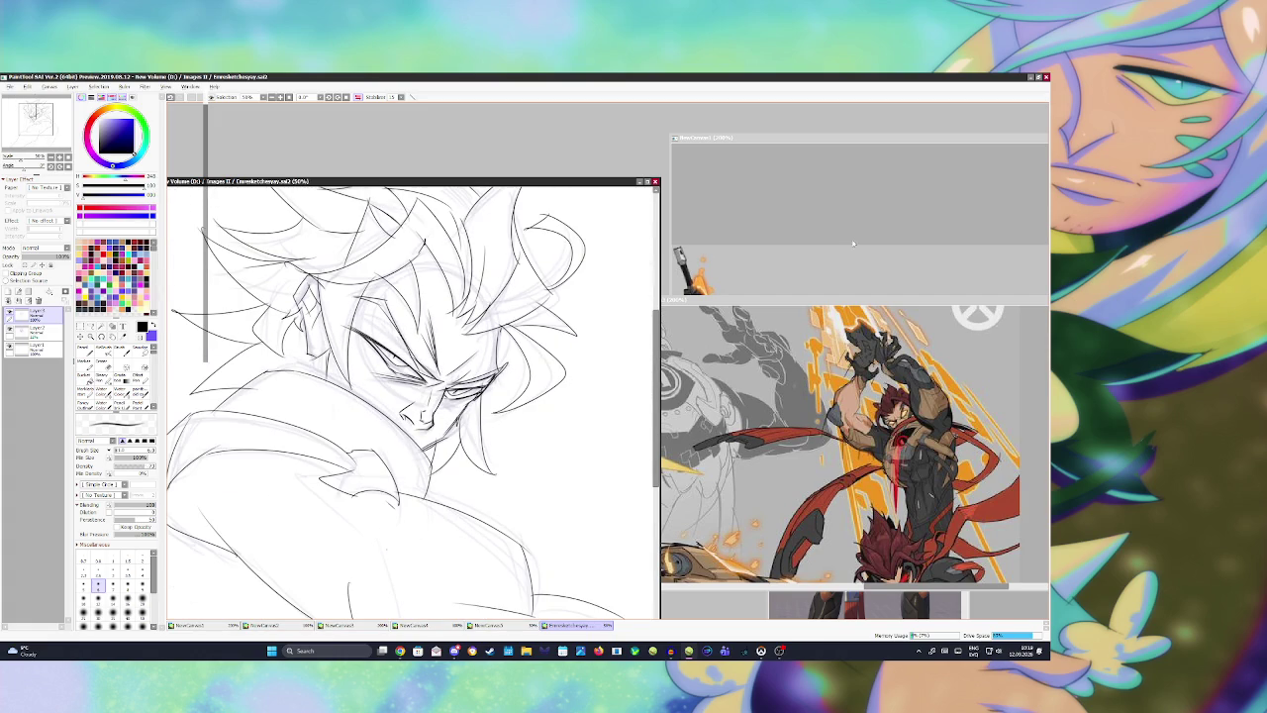
Step: Bring the NewCanvas1 upper-body reference forward and adjust its zoom beside the sketch
click(853, 245)
scroll(795, 335, up, 1)
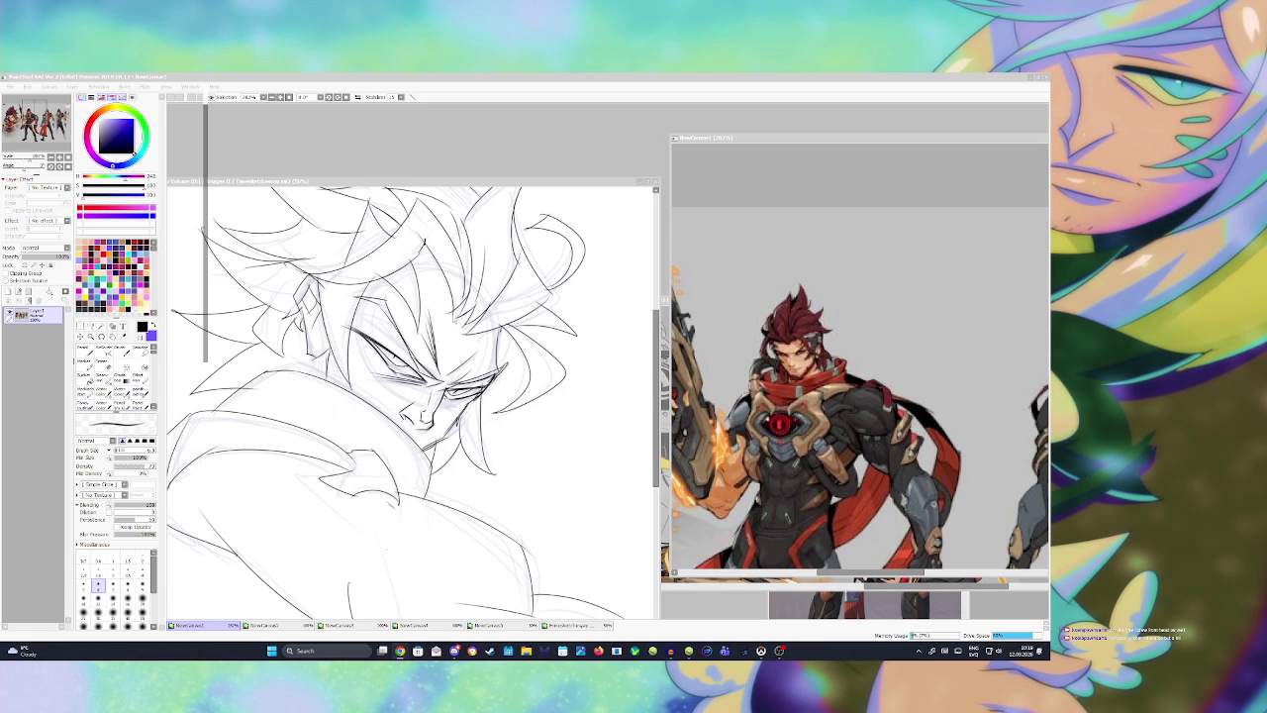
scroll(411, 396, down, 3)
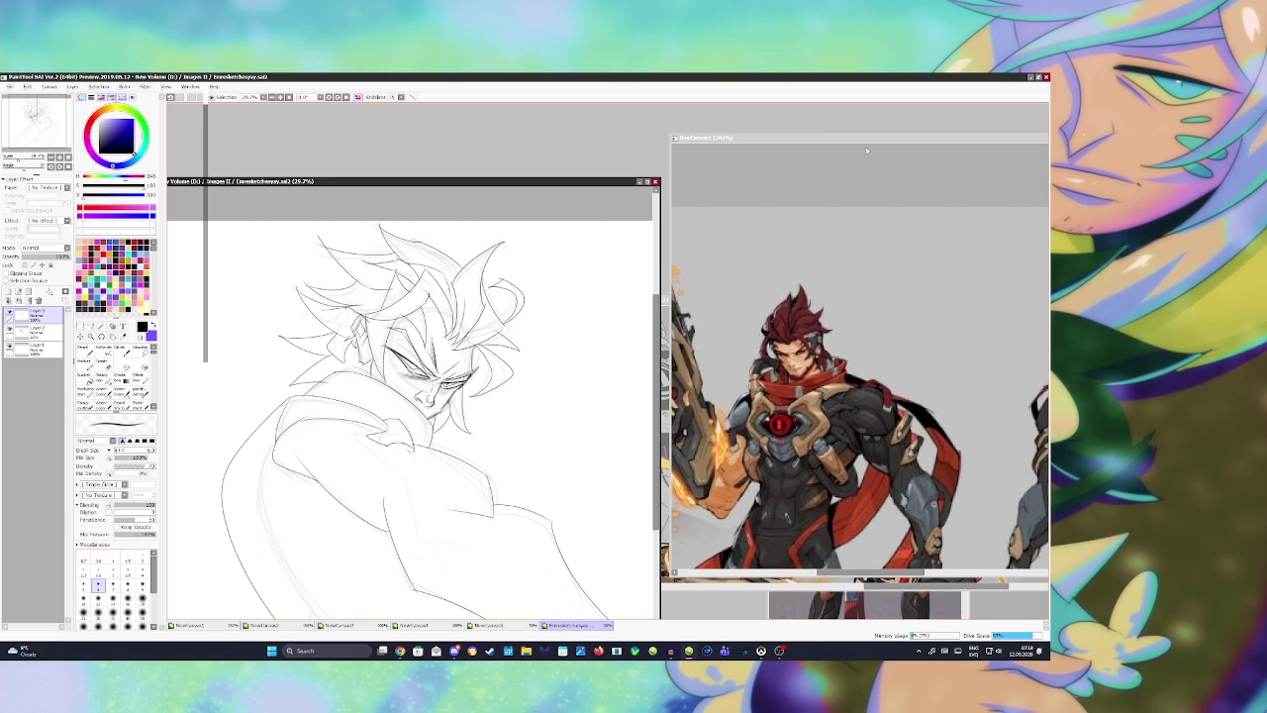
Step: Move NewCanvas1 lower, place NewCanvas3 beside the sketch, and add a short hair stroke
mouse_move(878, 138)
mouse_down()
mouse_move(634, 453)
mouse_move(865, 475)
mouse_up()
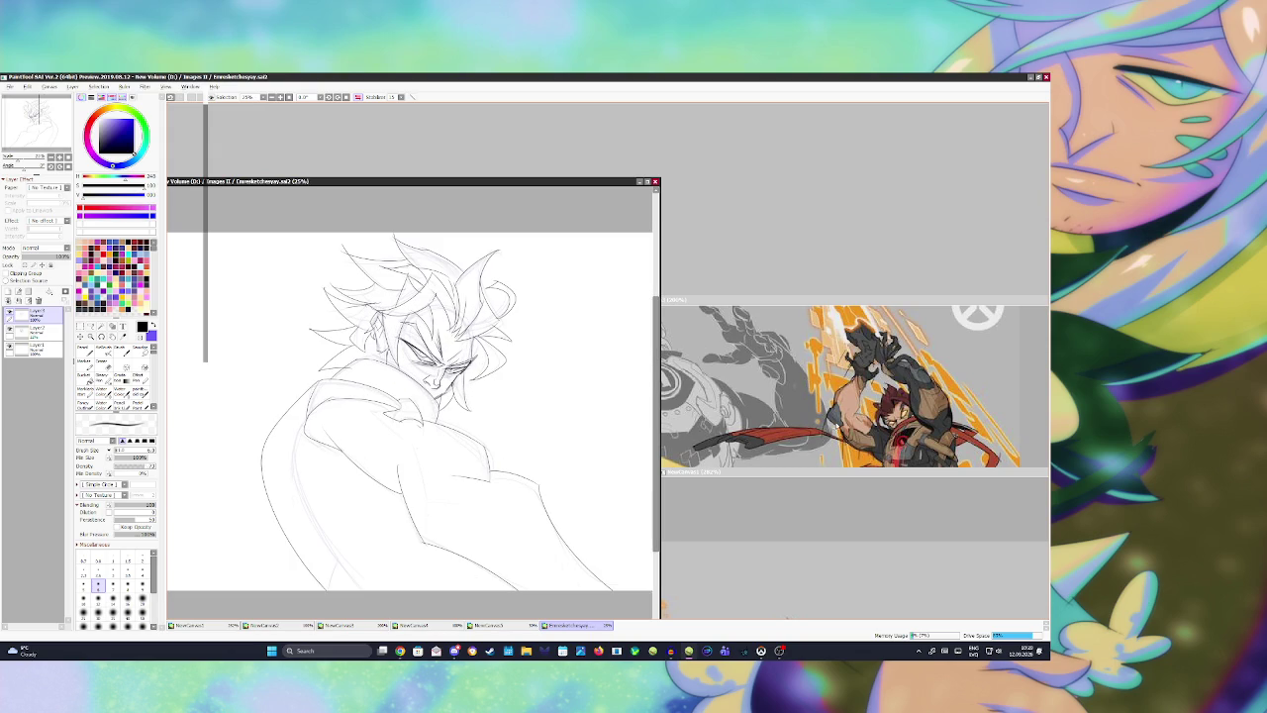
drag(832, 297, 851, 183)
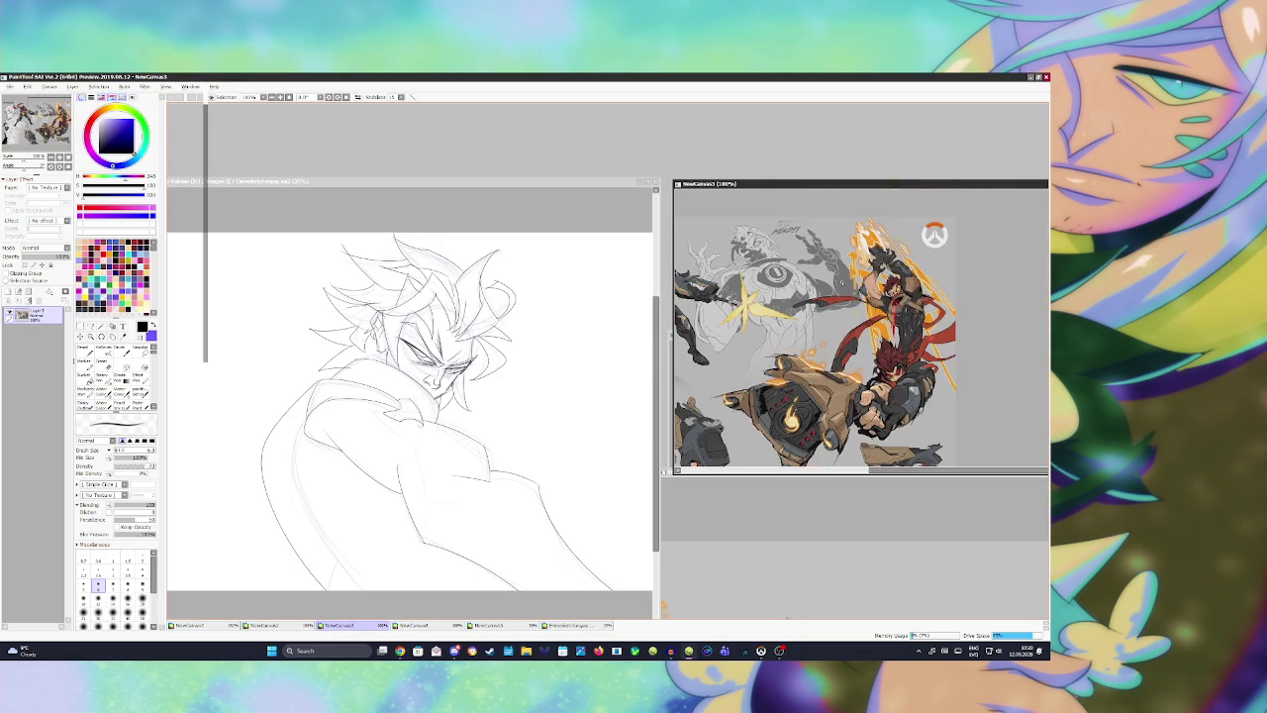
scroll(875, 260, down, 1)
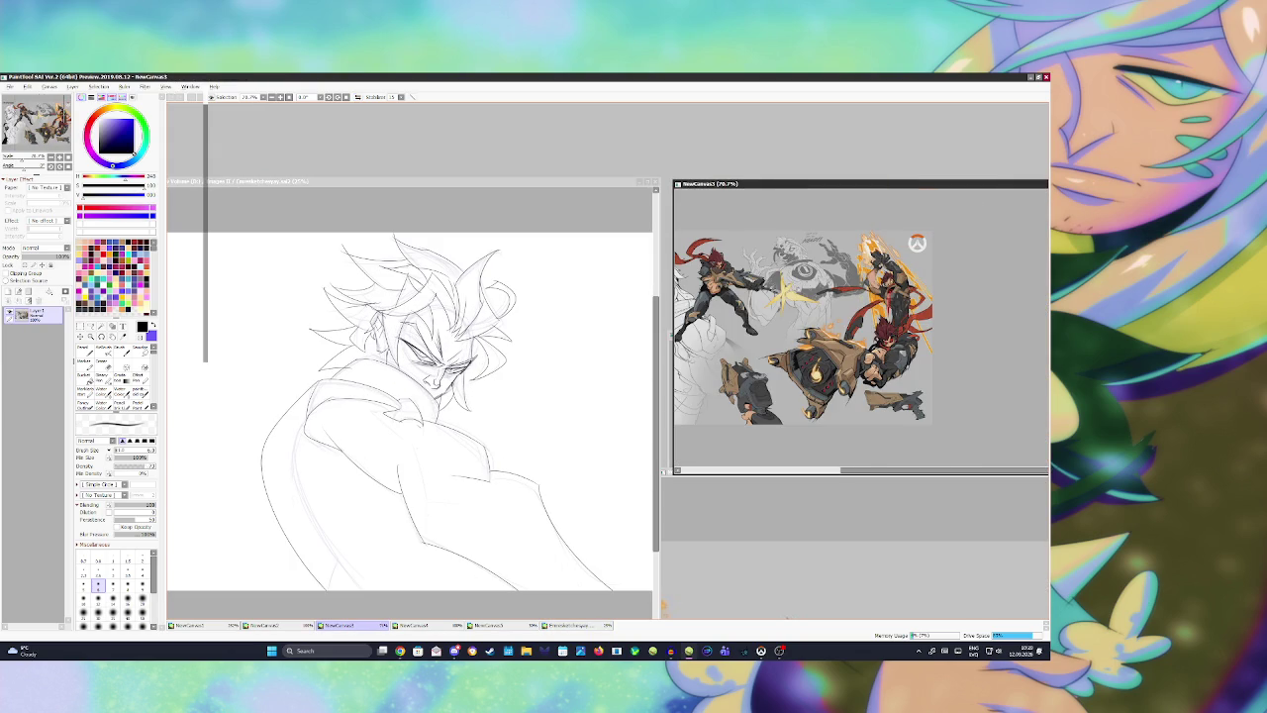
scroll(882, 303, down, 1)
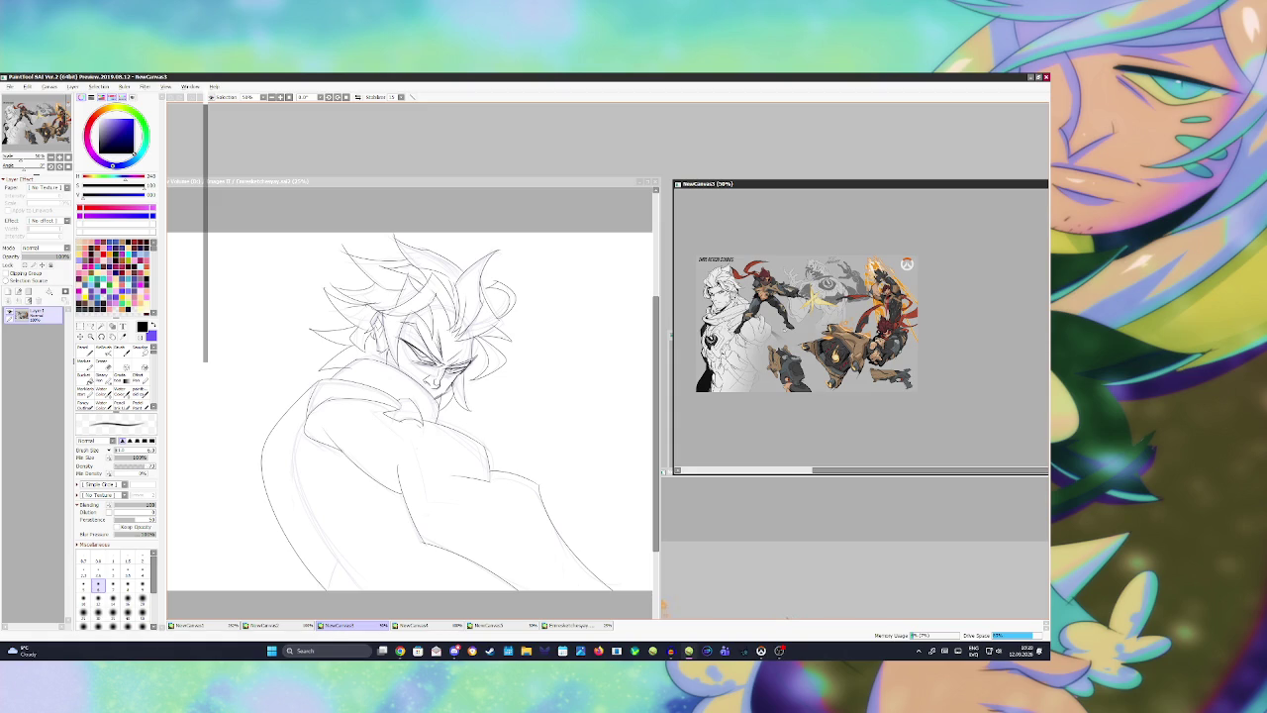
scroll(784, 308, up, 2)
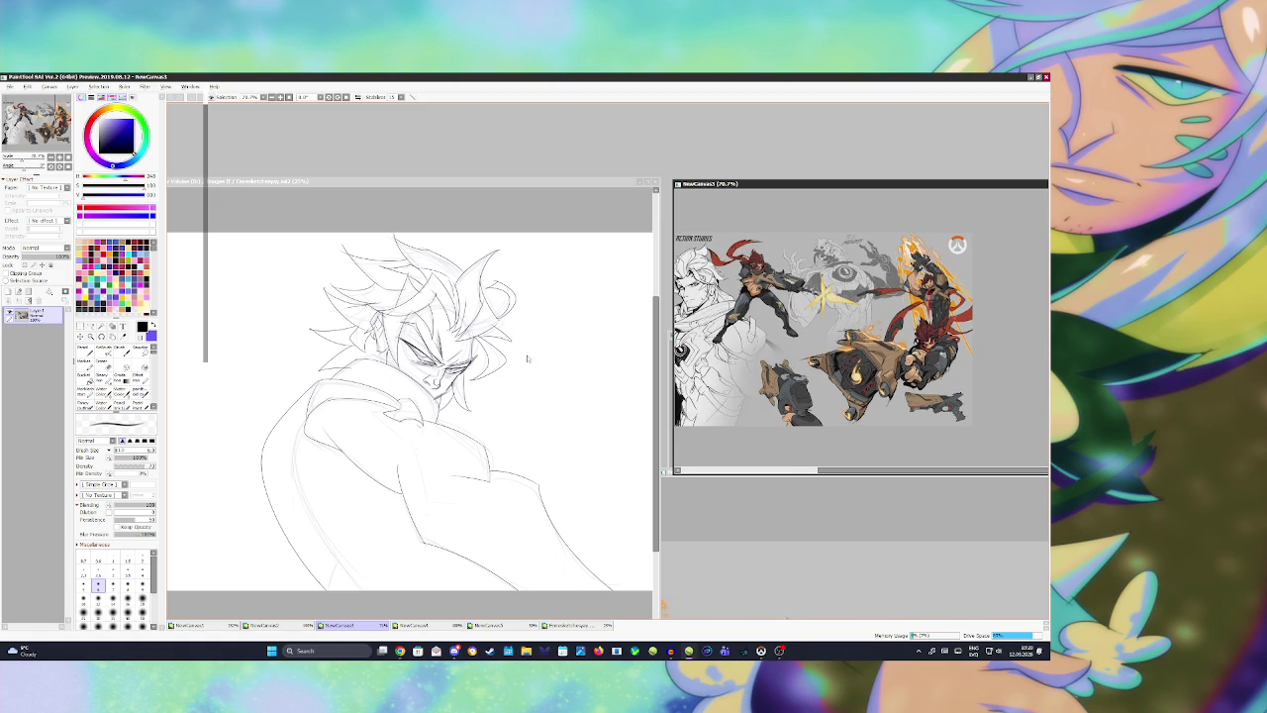
drag(496, 358, 490, 367)
scroll(820, 239, down, 3)
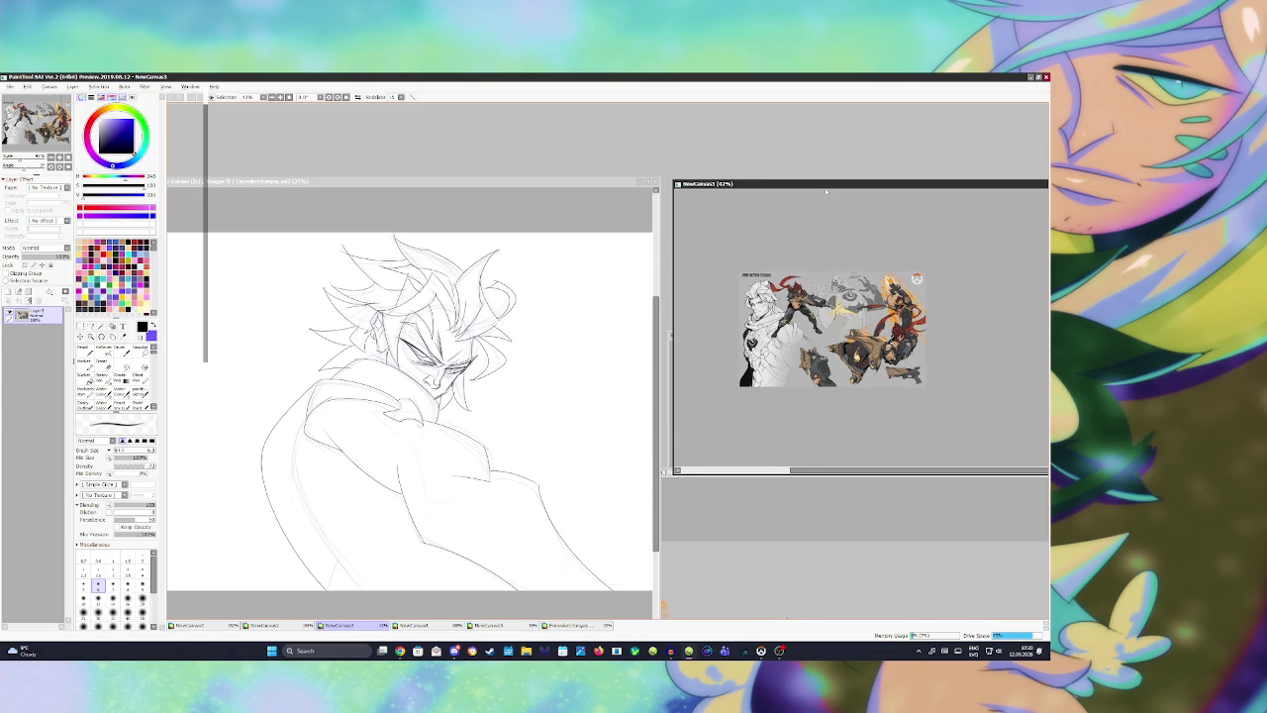
Step: Bring NewCanvas4 forward, flip it horizontally, zoom to the face, then return to the sketch
drag(826, 191, 884, 479)
click(870, 334)
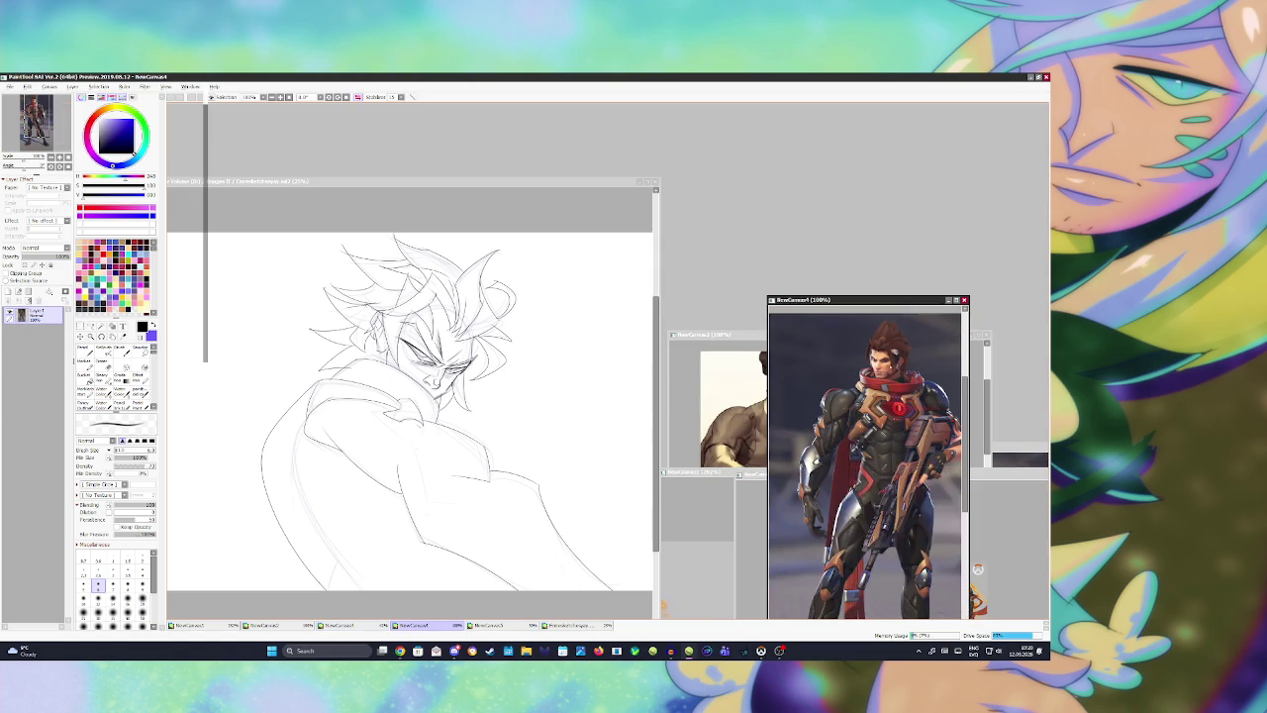
scroll(869, 333, up, 2)
scroll(870, 334, up, 2)
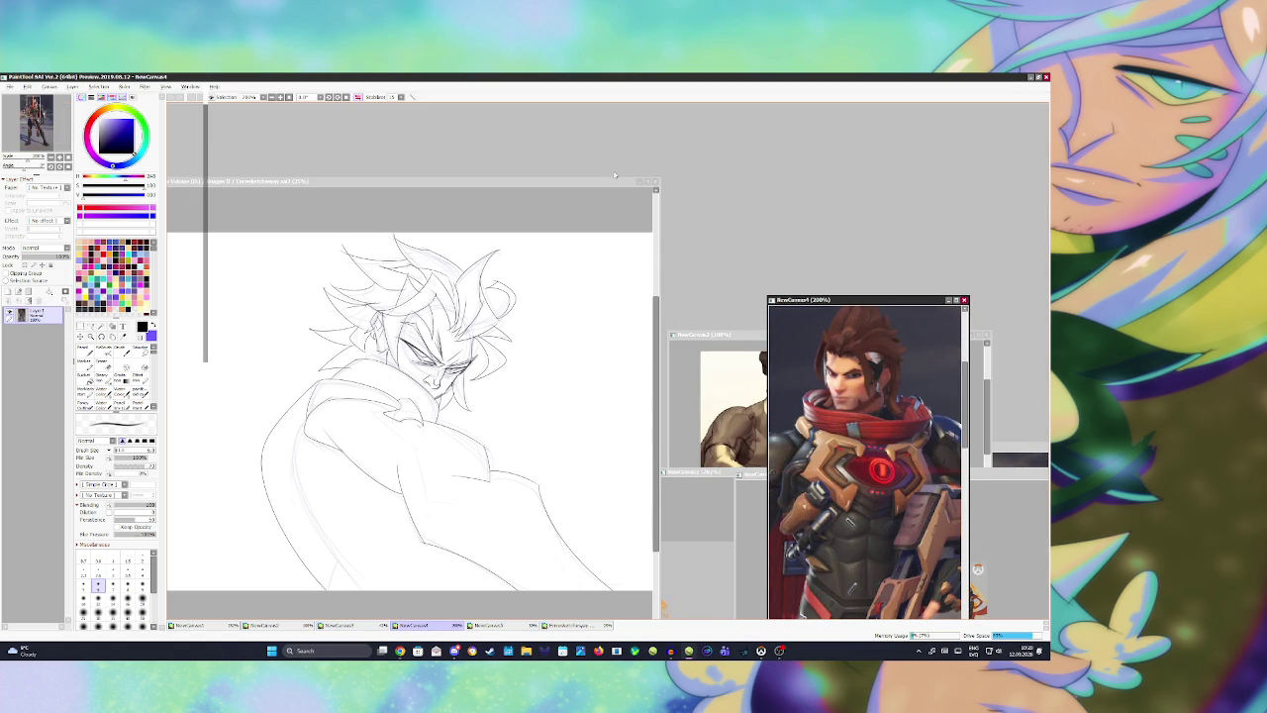
click(359, 96)
scroll(896, 366, up, 1)
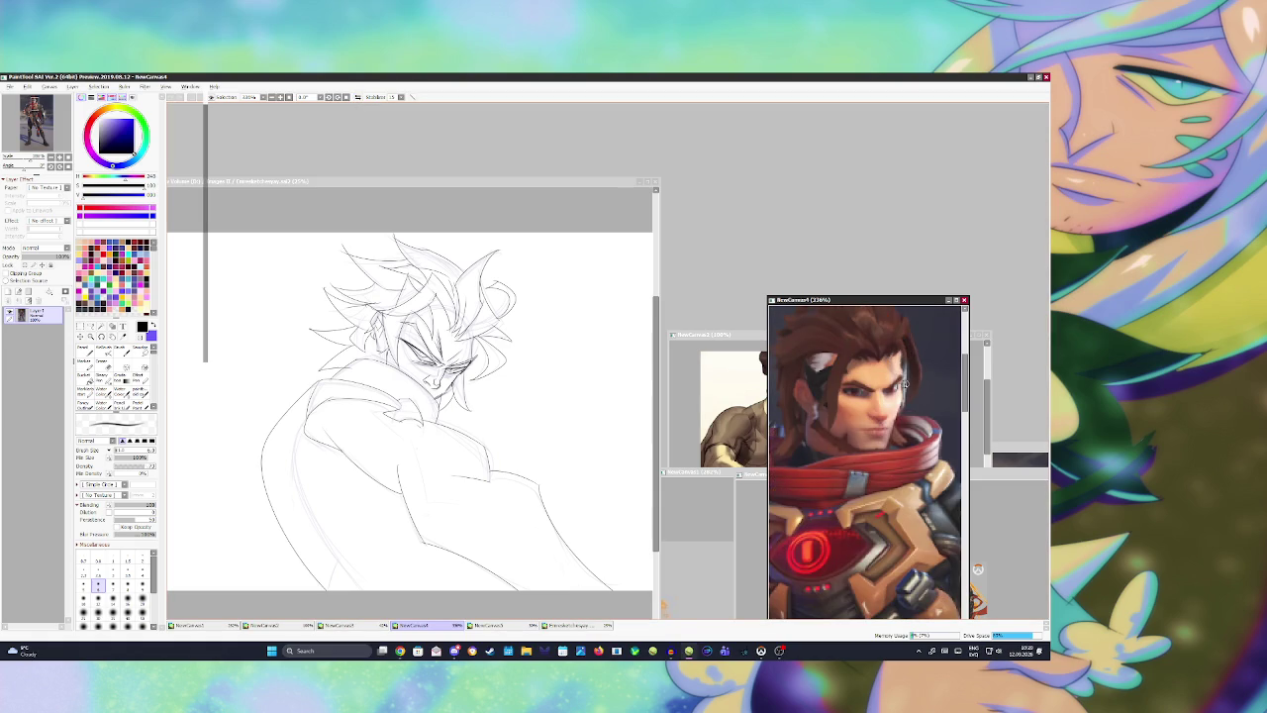
scroll(895, 366, up, 1)
click(482, 388)
scroll(401, 346, up, 3)
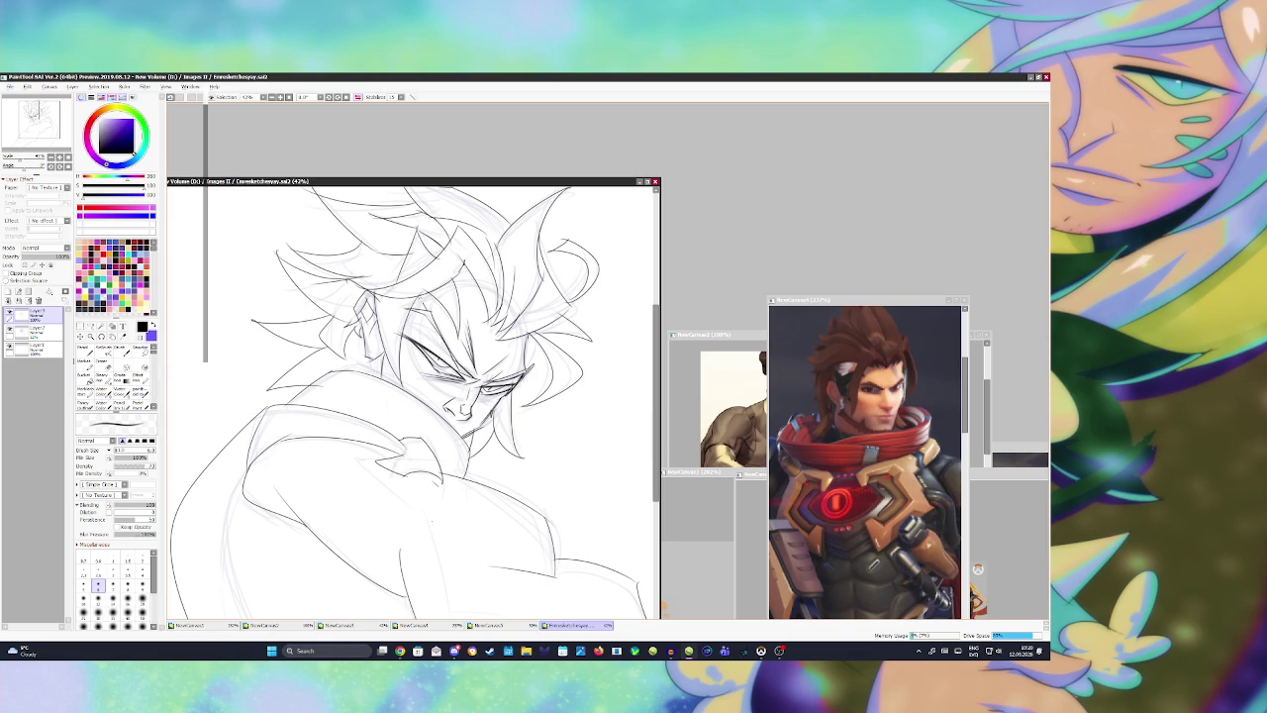
Step: Touch up the small strokes around the eye, alternating eraser and brush and saving
drag(424, 307, 430, 315)
key(e)
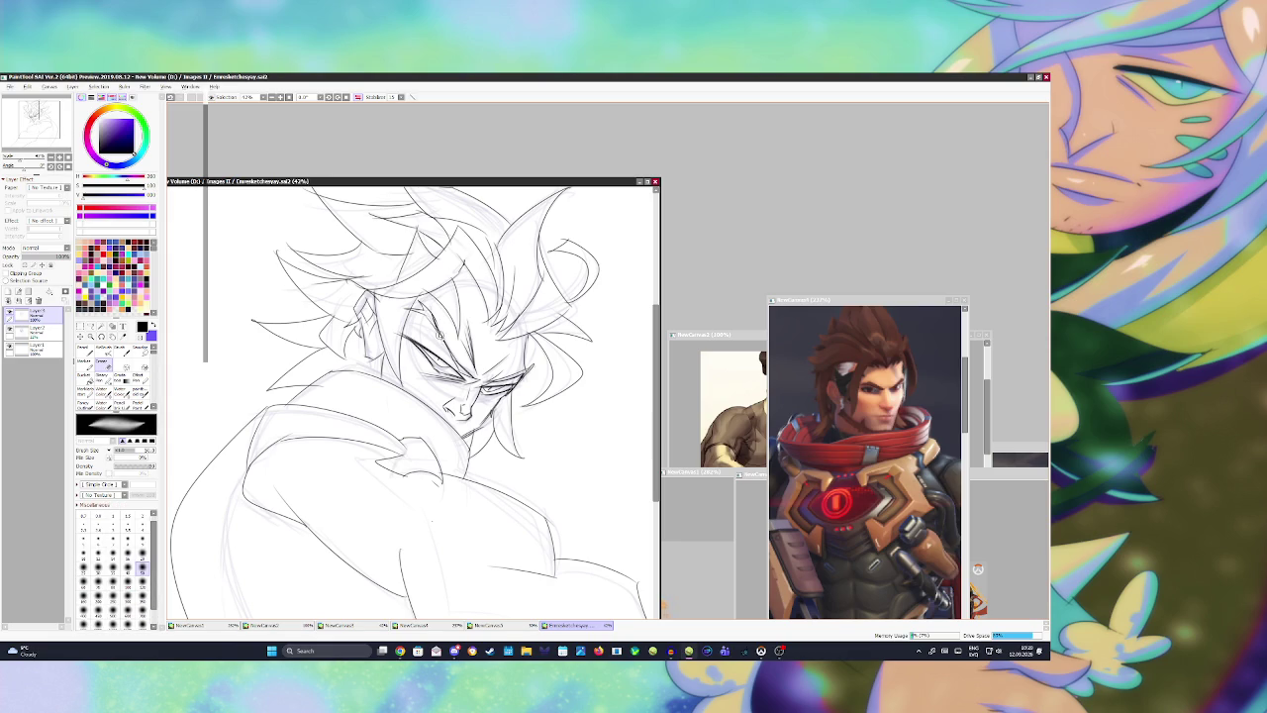
key(b)
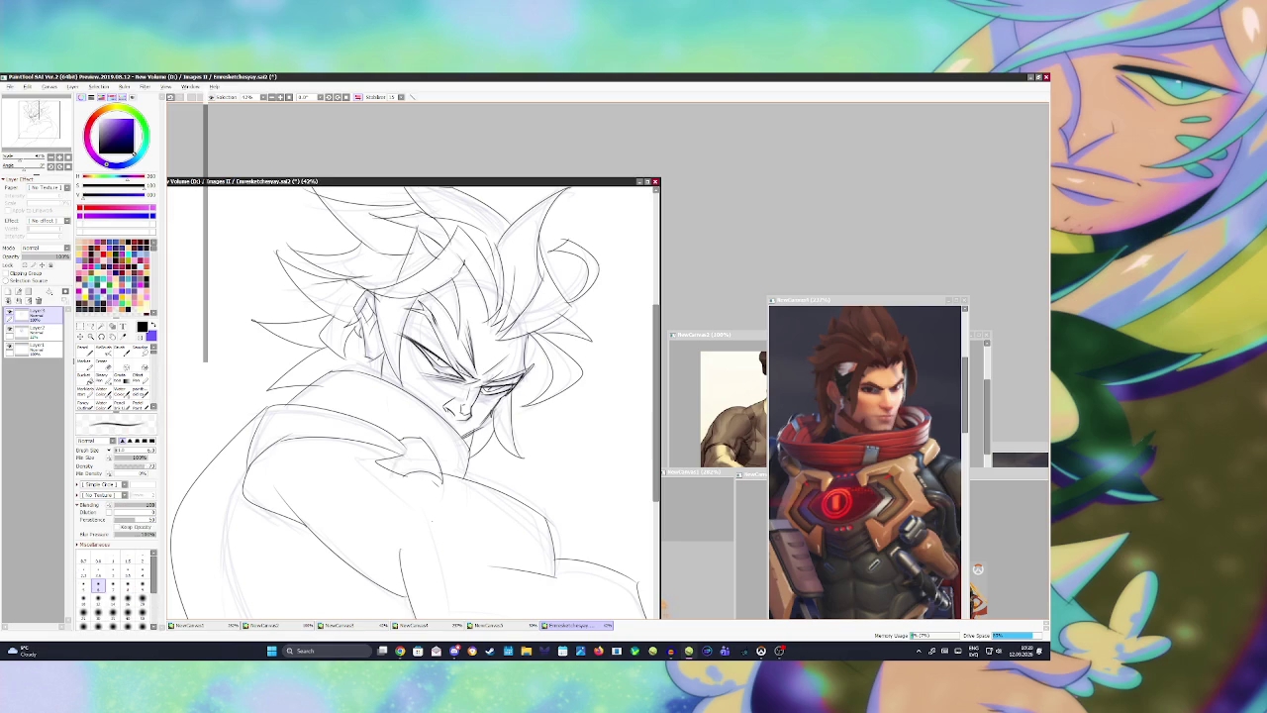
key(ctrl+s)
key(e)
mouse_move(489, 380)
mouse_down()
mouse_move(507, 388)
mouse_move(531, 365)
mouse_move(511, 384)
mouse_up()
key(b)
key(e)
key(b)
key(ctrl+z)
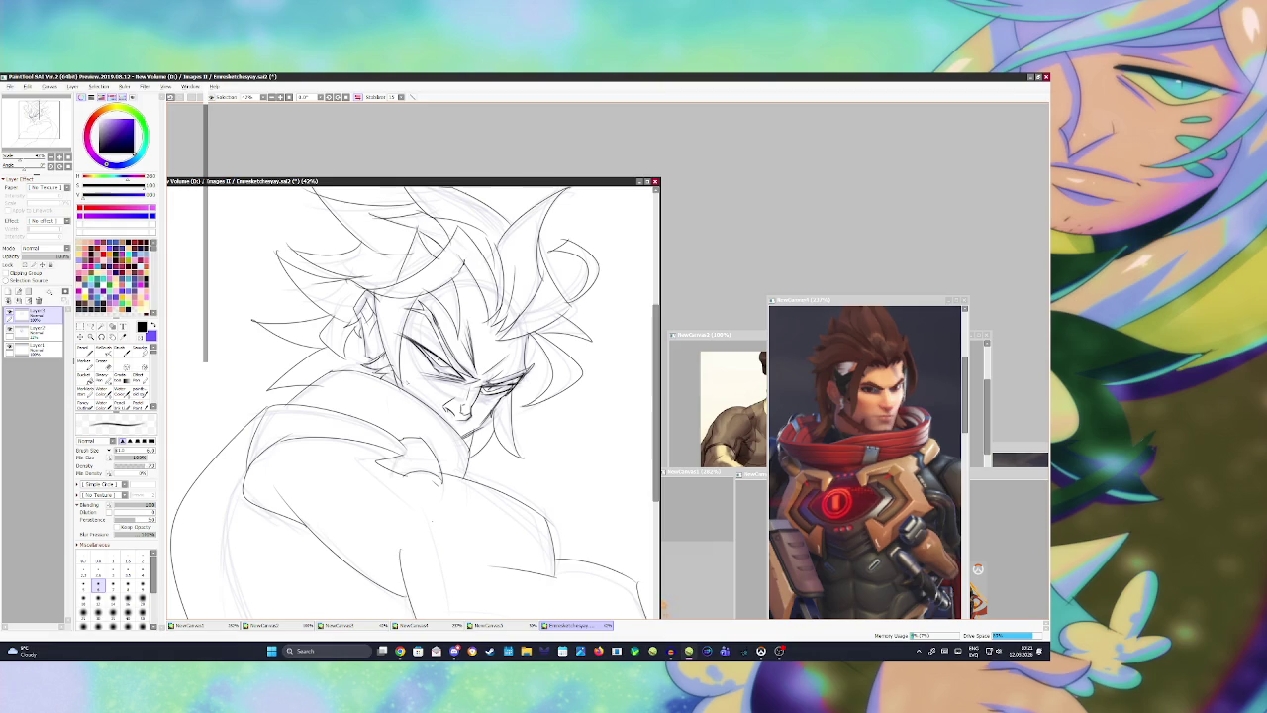
Step: Adjust the zoom and nudge the NewCanvas4 face reference slightly up and right
scroll(396, 381, down, 2)
scroll(422, 352, up, 1)
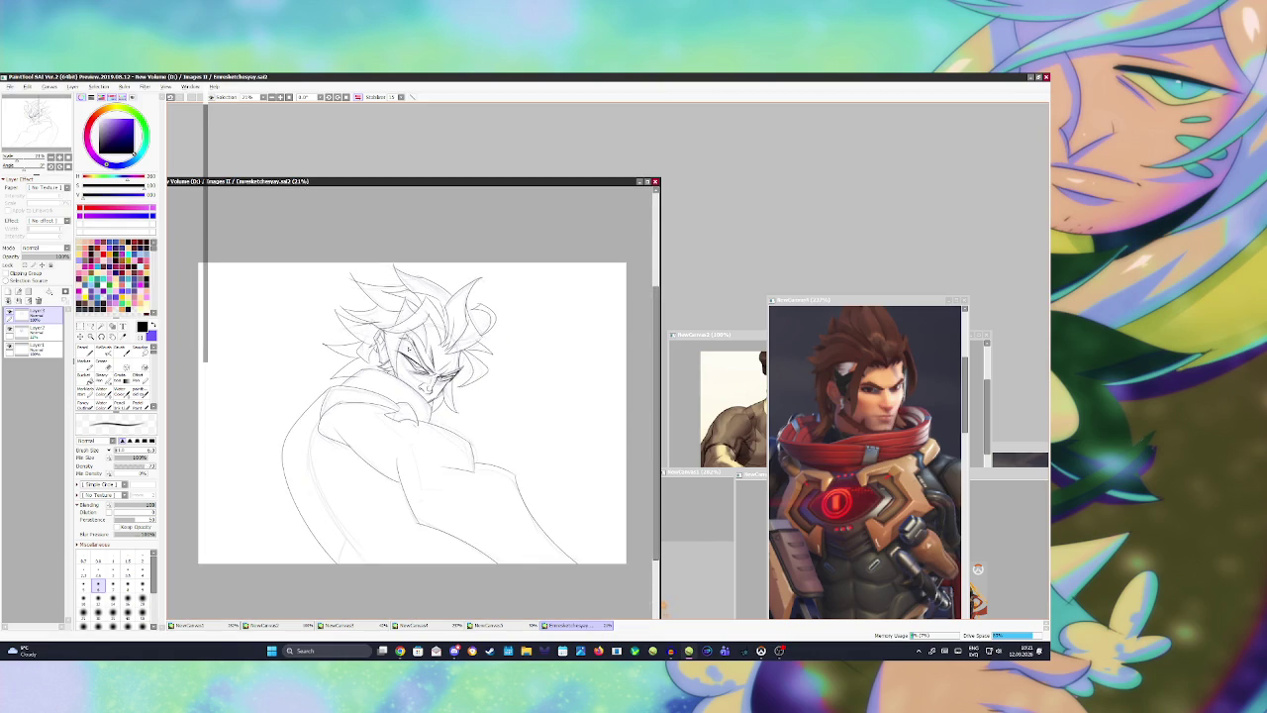
scroll(422, 353, up, 1)
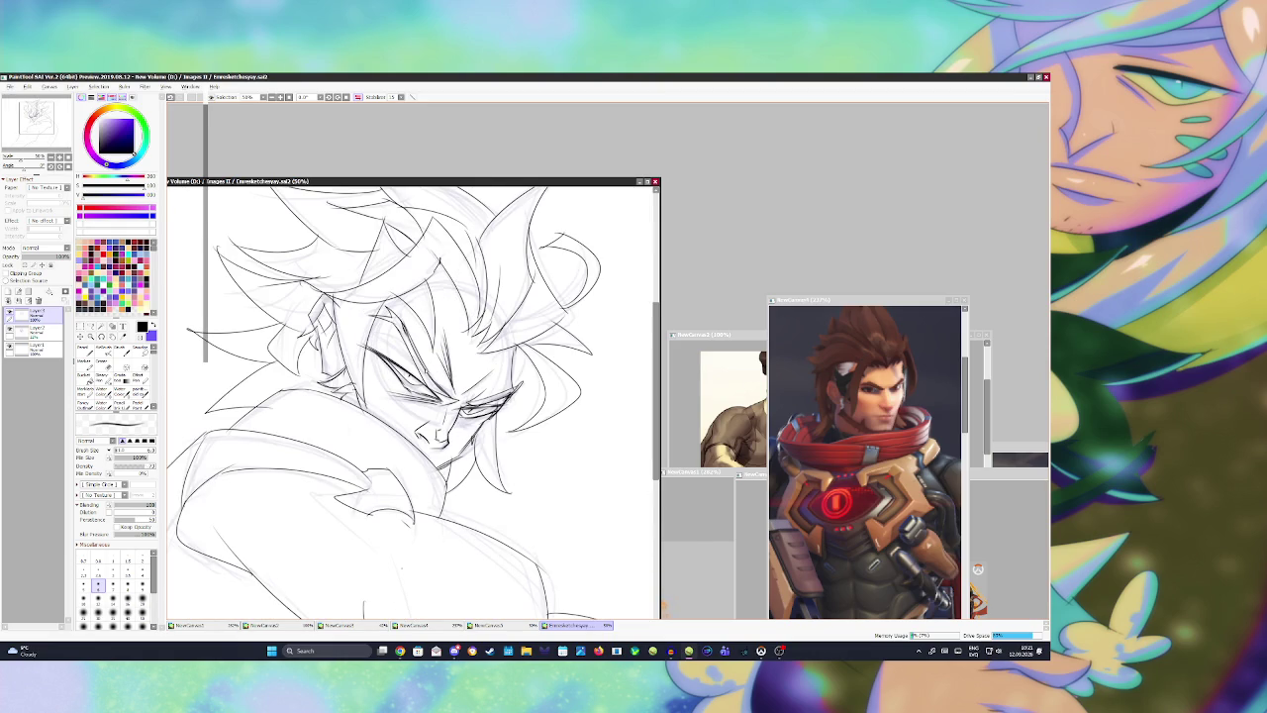
scroll(422, 352, up, 1)
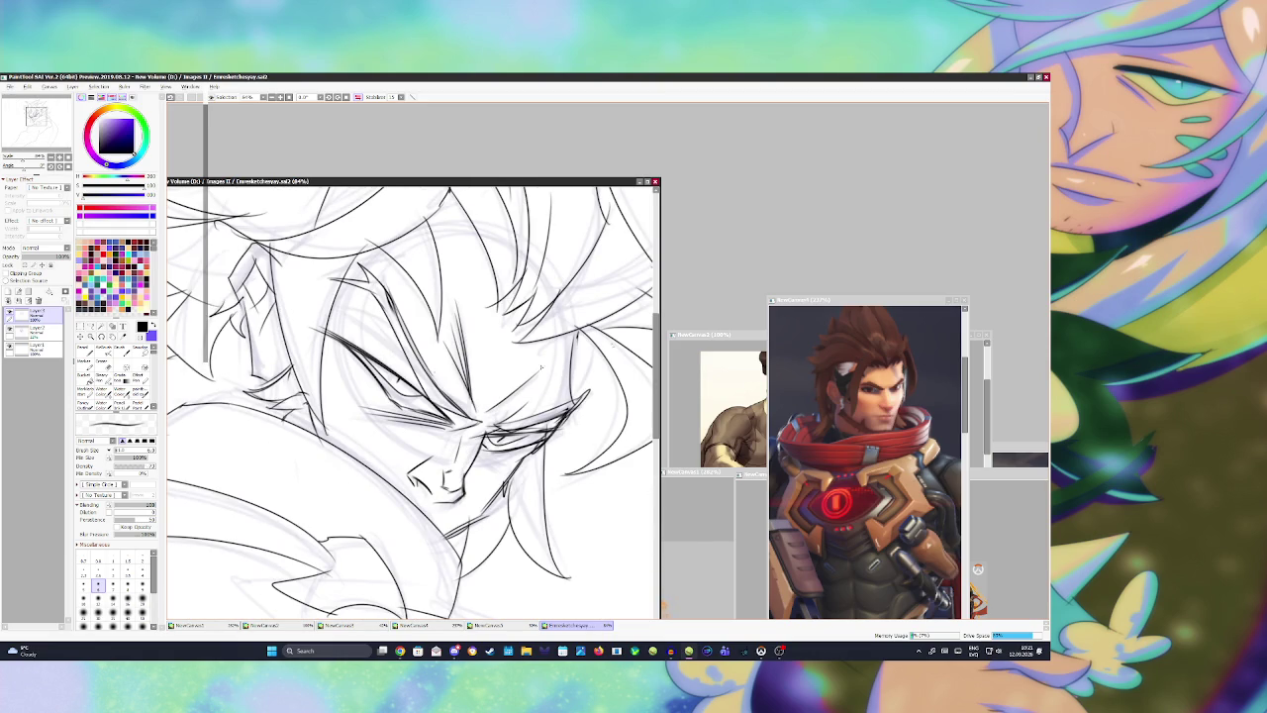
drag(820, 302, 845, 286)
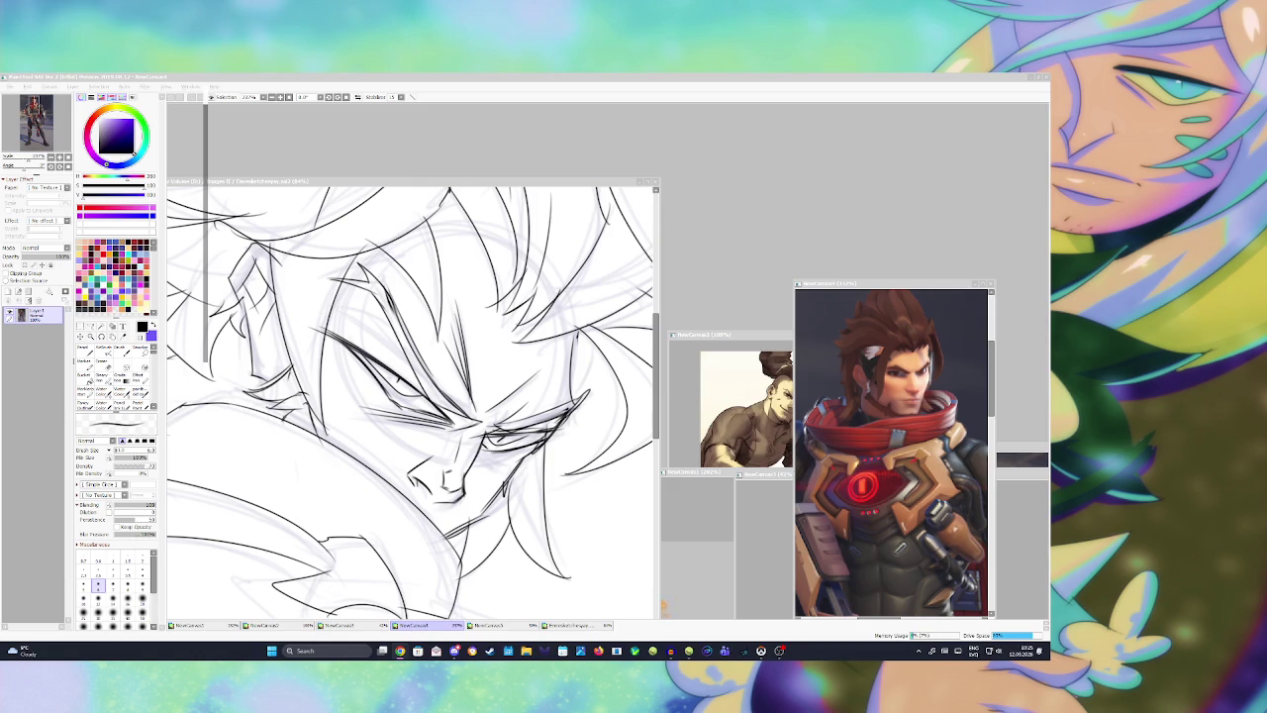
Step: Return to the sketch, zoom out to the whole figure, and mirror the view horizontally
click(578, 624)
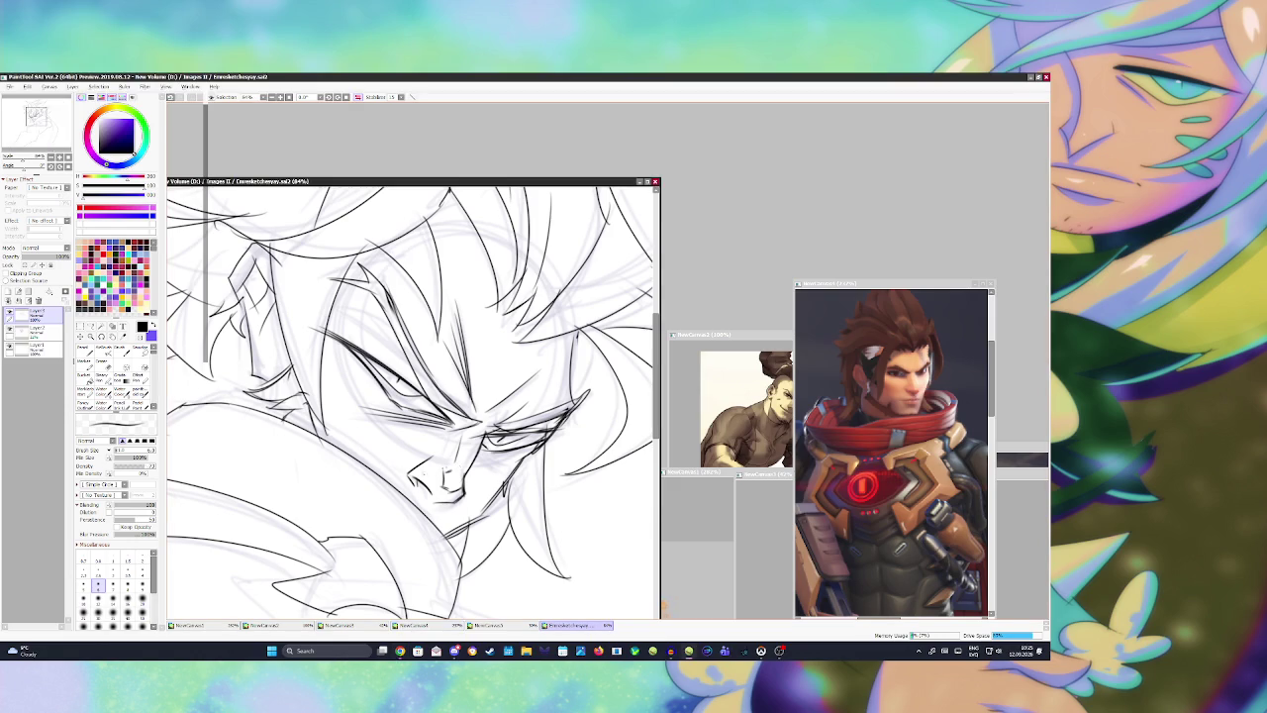
key(ctrl+minus)
key(ctrl+minus)
scroll(410, 396, up, 3)
scroll(411, 396, down, 2)
scroll(410, 396, up, 1)
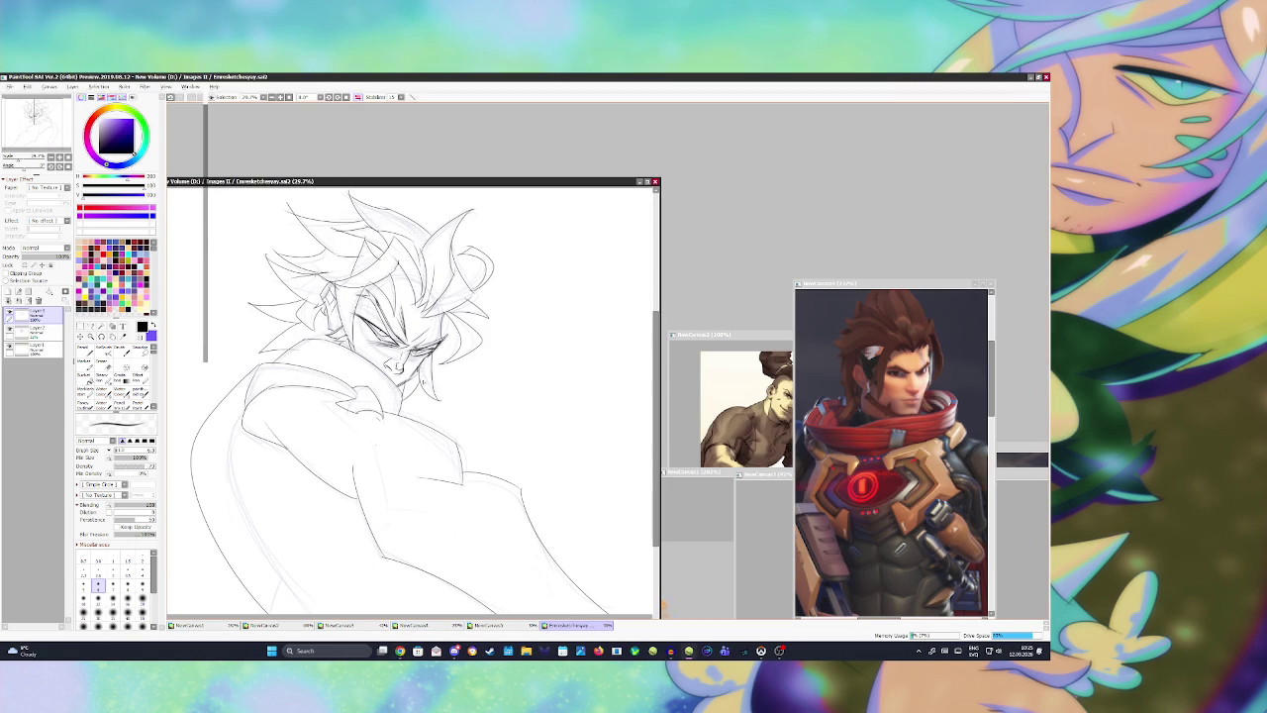
key(e)
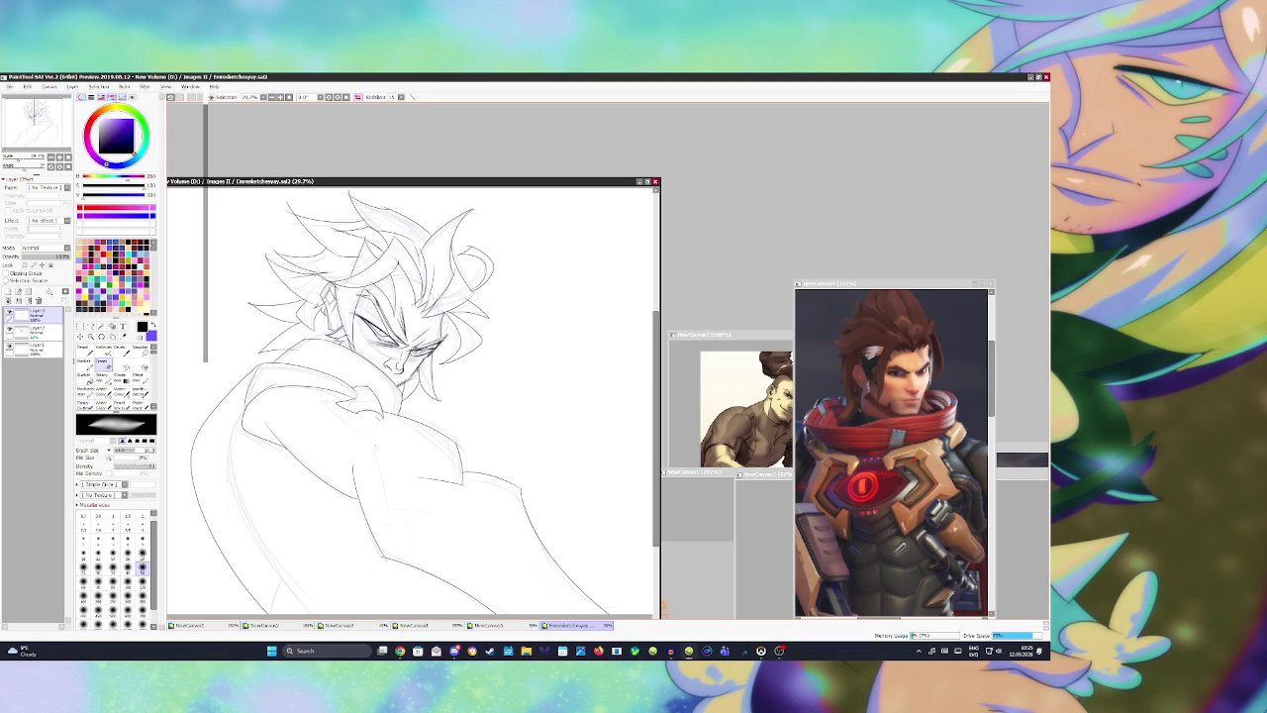
key(h)
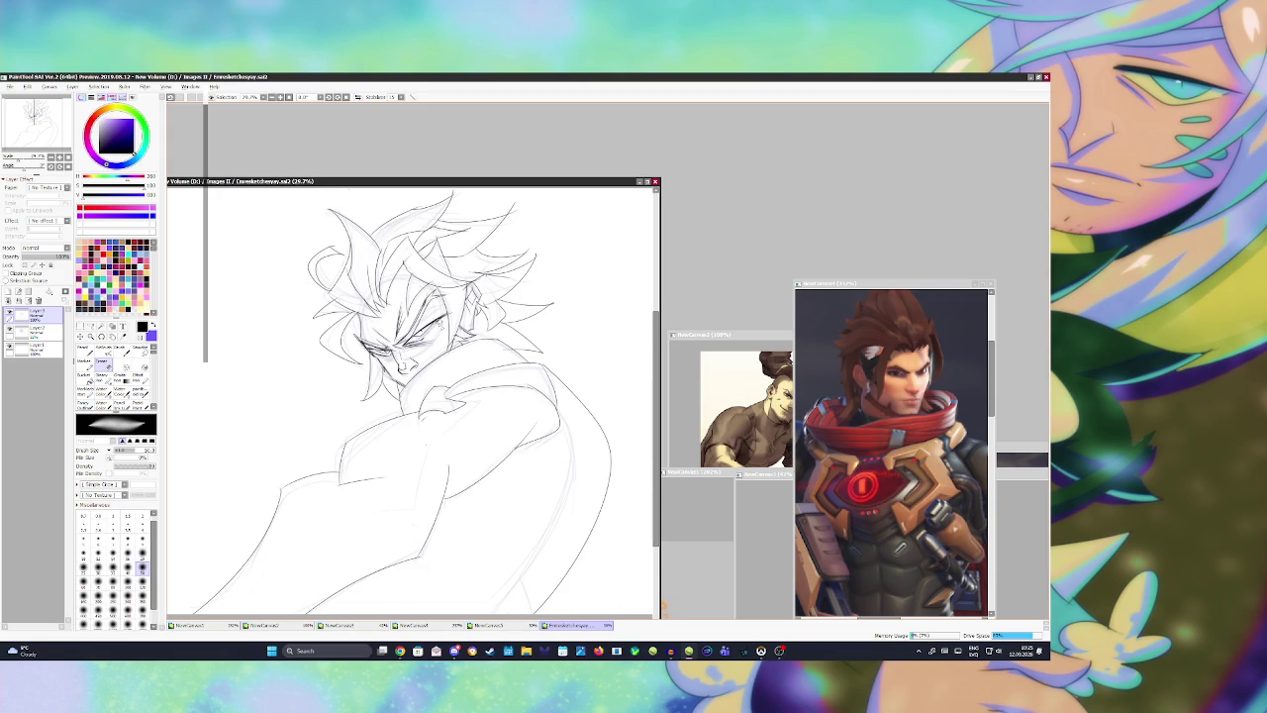
key(b)
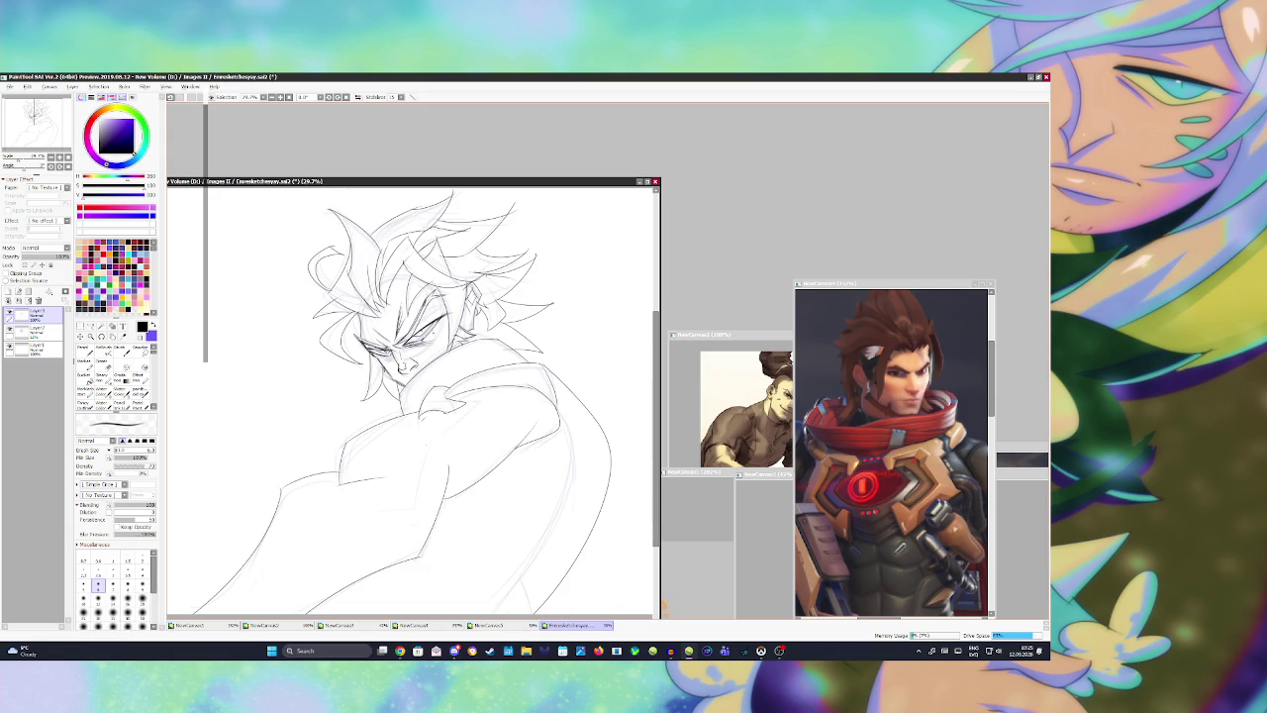
Step: Toggle the horizontal view flip and save the sketch
key(h)
key(ctrl+s)
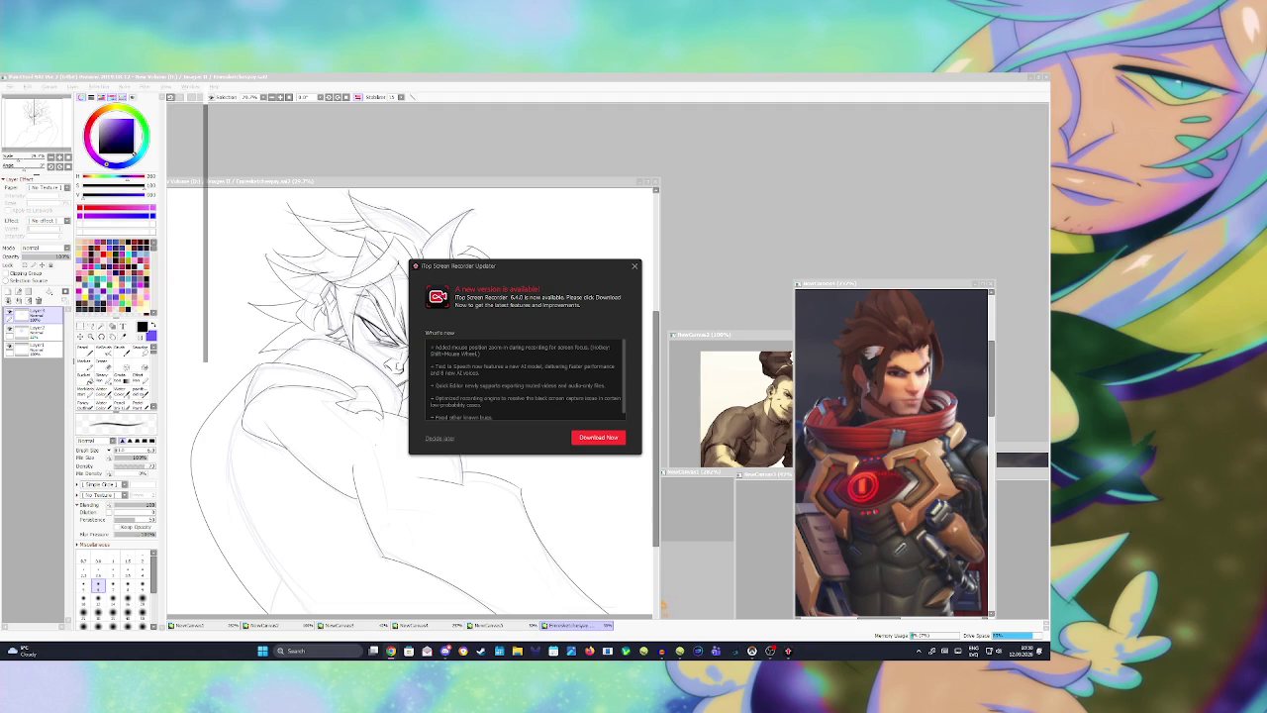
Step: Close the iTop Screen Recorder update notice covering the sketch canvas
click(634, 265)
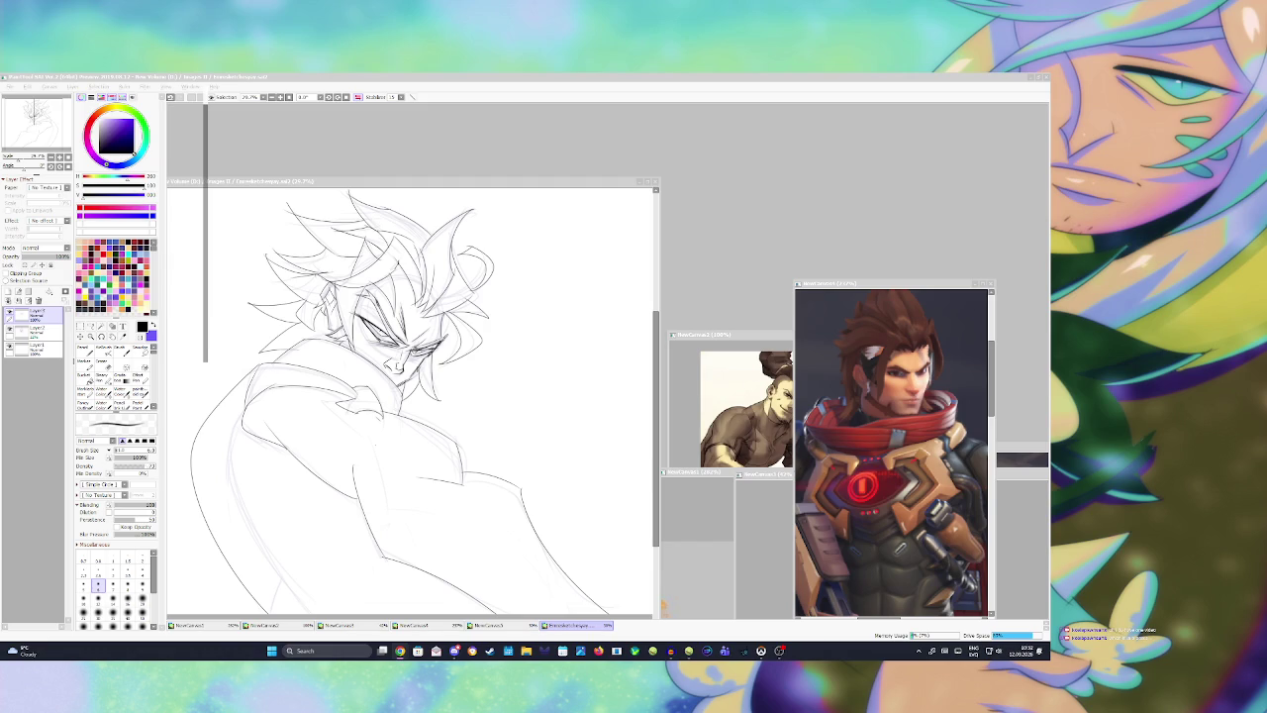
Step: Launch Adobe Premiere Pro 2021 from a Windows search for 'premiere pro'
click(351, 647)
text(premiere pro)
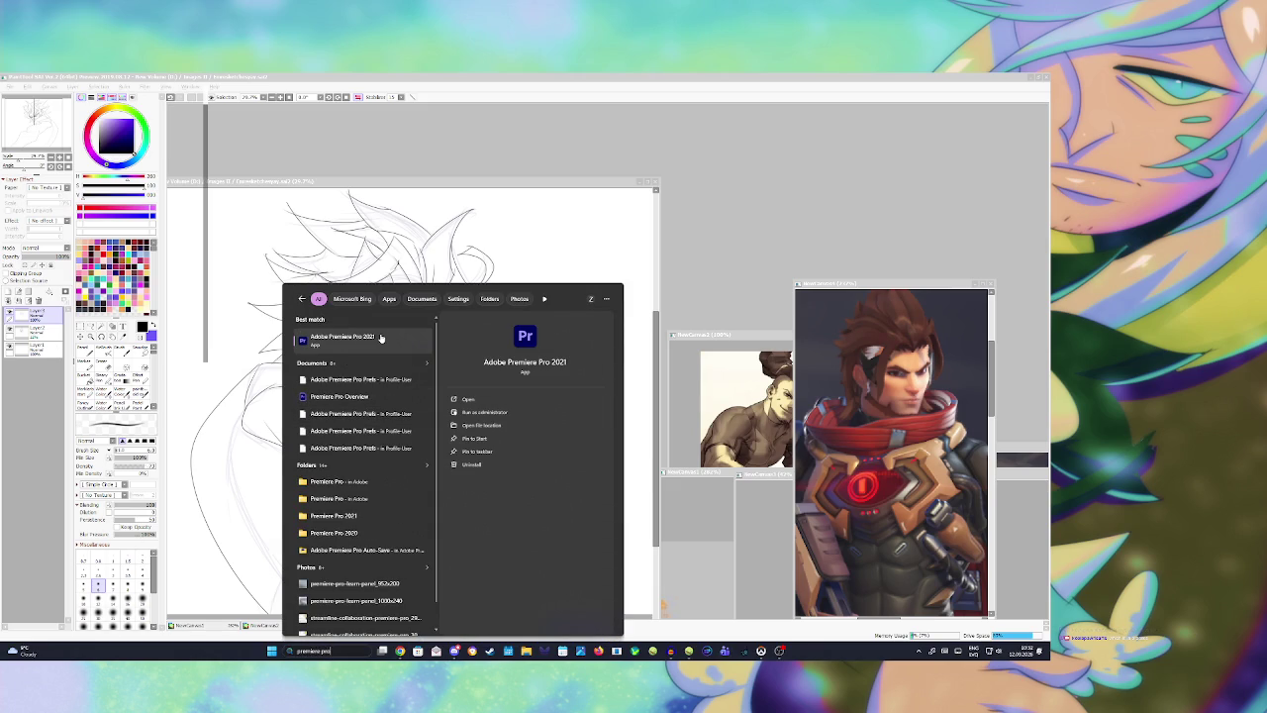
click(384, 338)
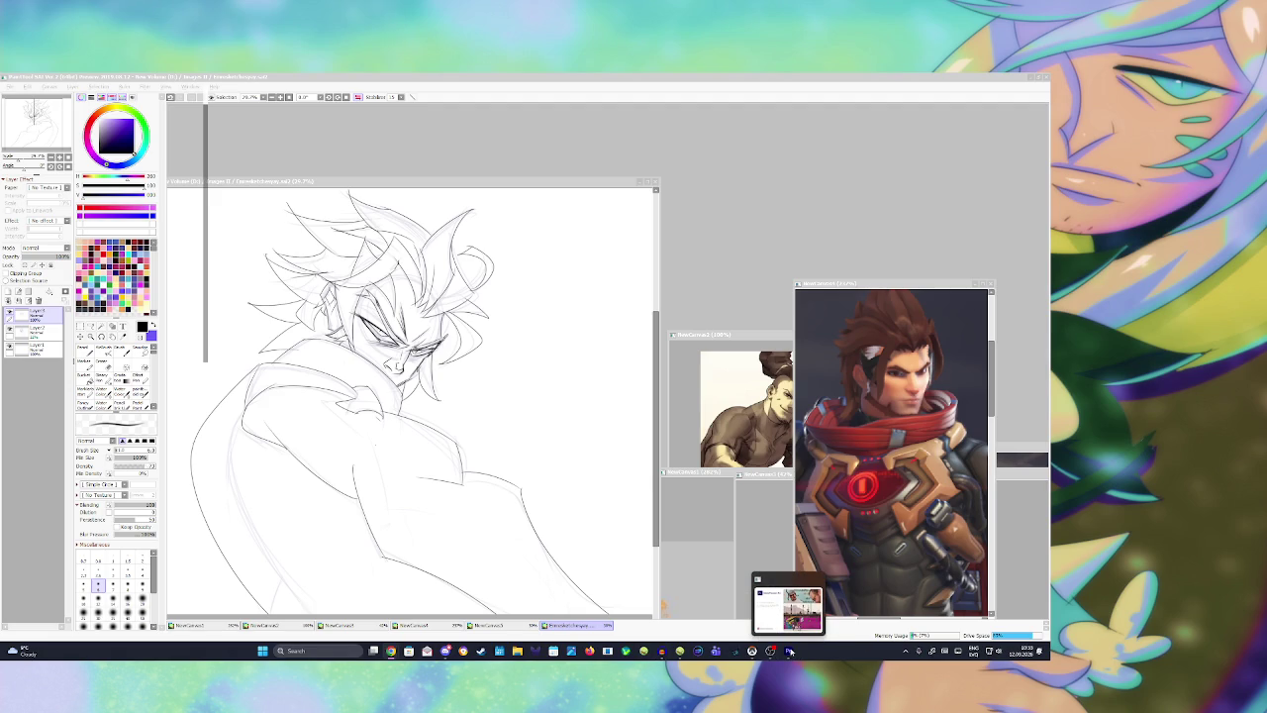
Step: Add a small stroke below the character's eye, then bring Premiere Pro's welcome screen forward
click(472, 424)
drag(366, 359, 374, 368)
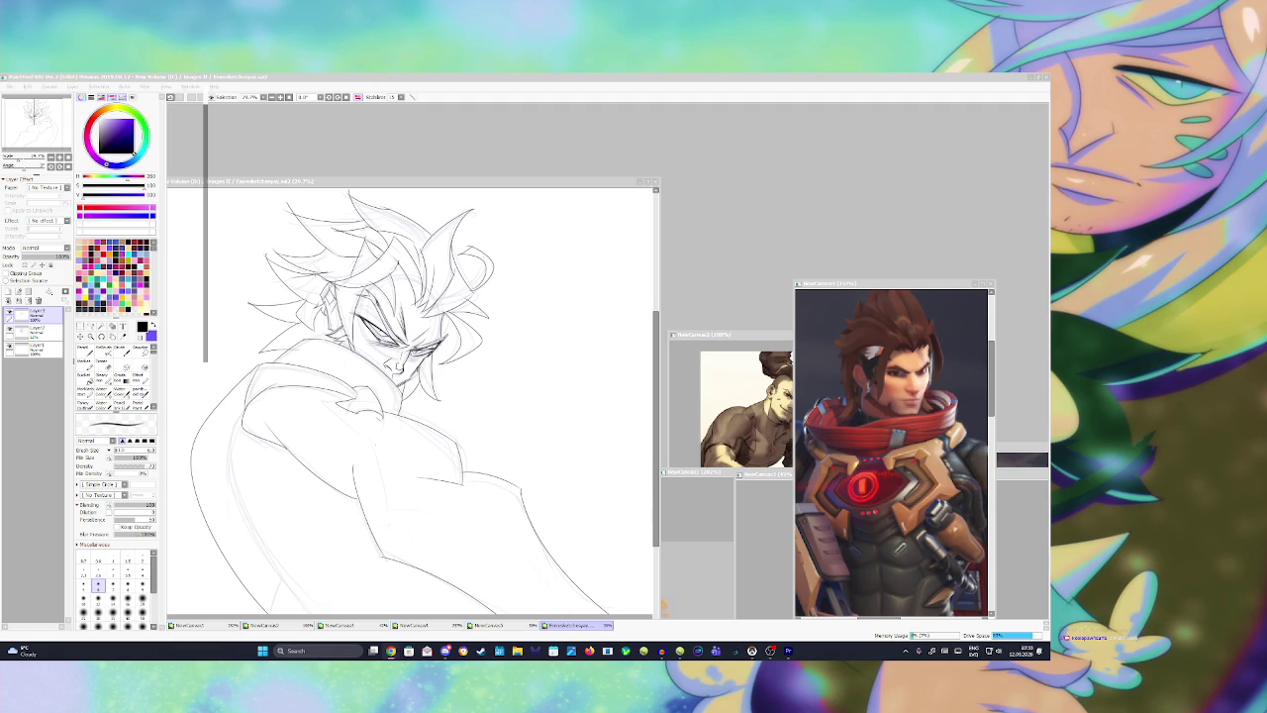
mouse_move(787, 650)
click(790, 630)
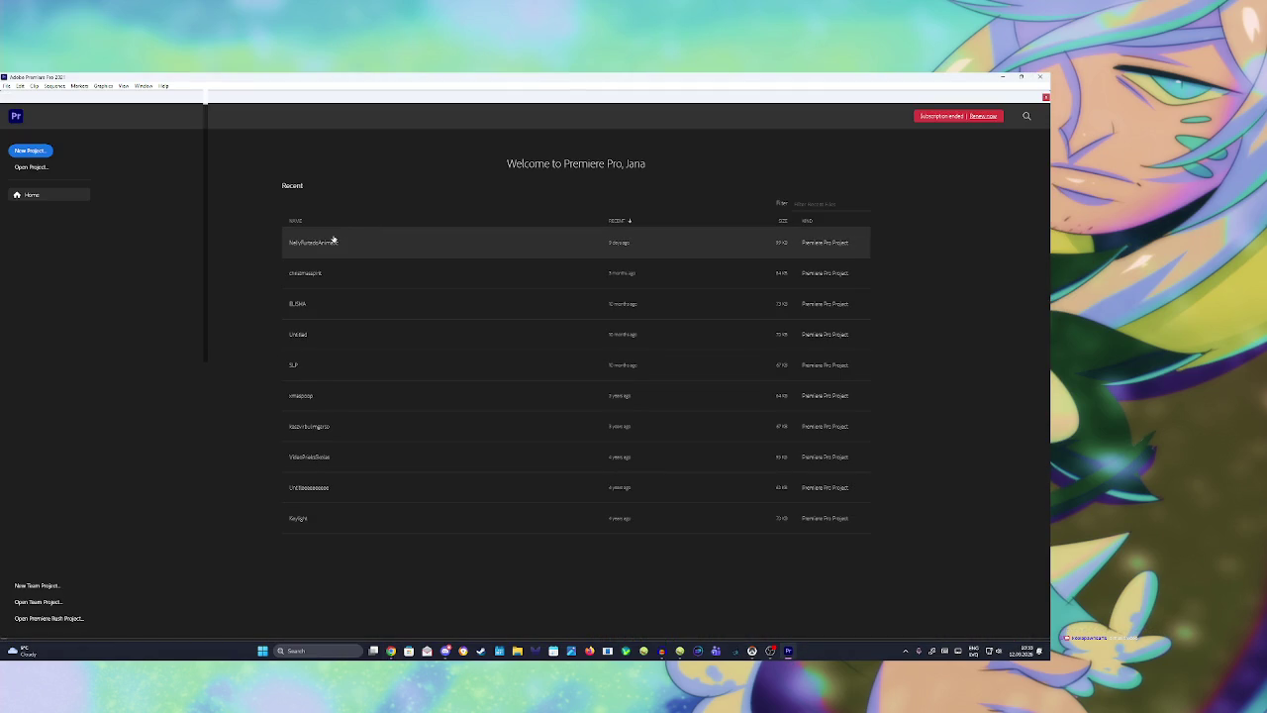
Step: Open the NellyFurtadoAnimatic project and play its timeline from about 9 seconds
click(334, 241)
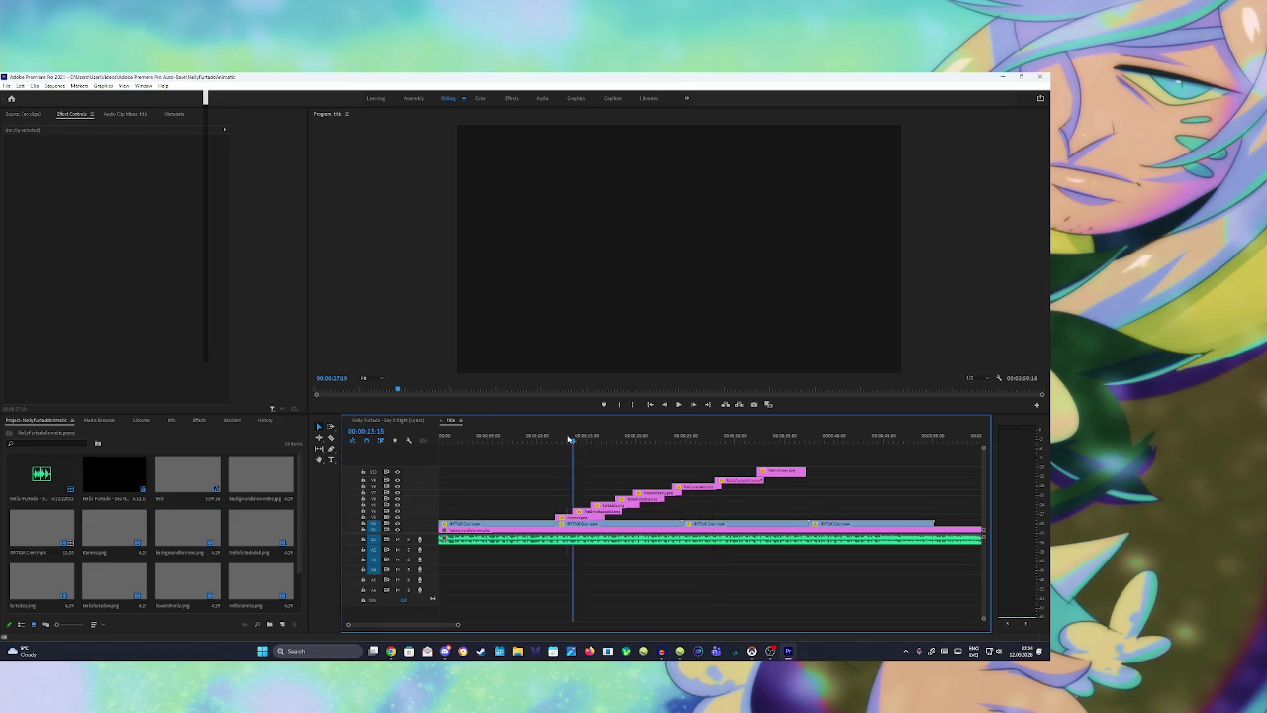
click(564, 438)
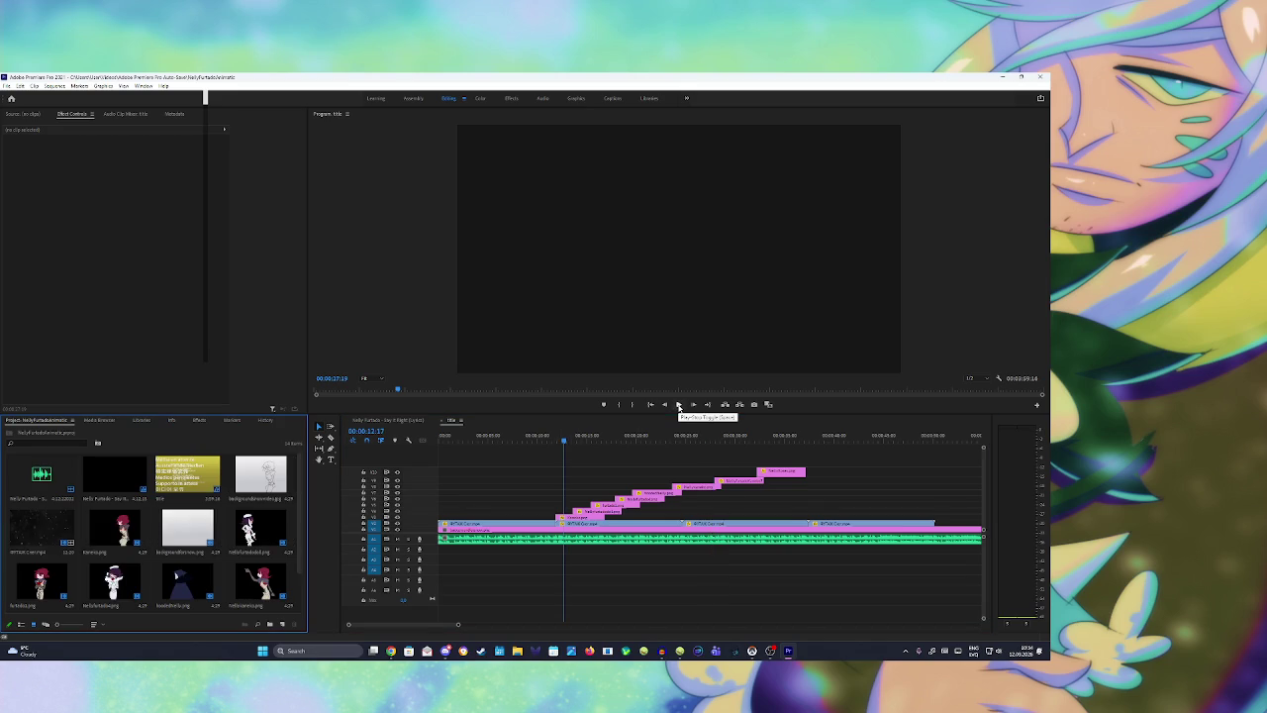
click(679, 406)
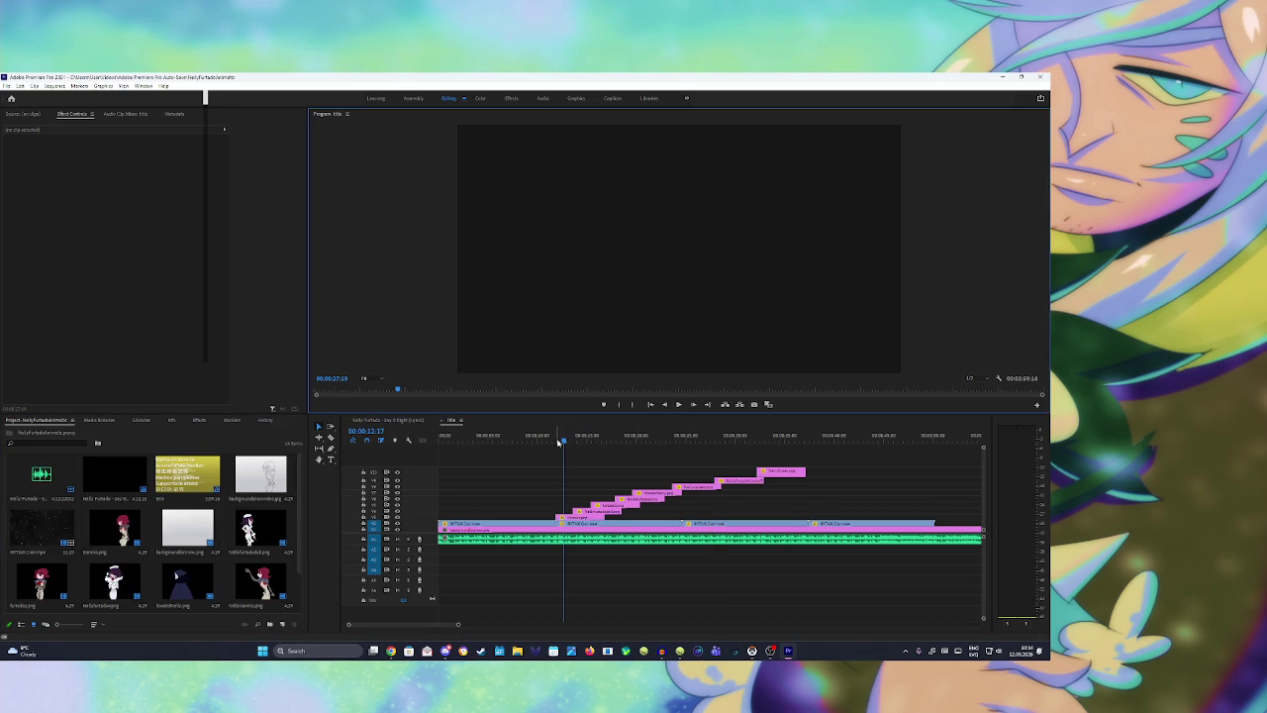
drag(565, 441, 536, 441)
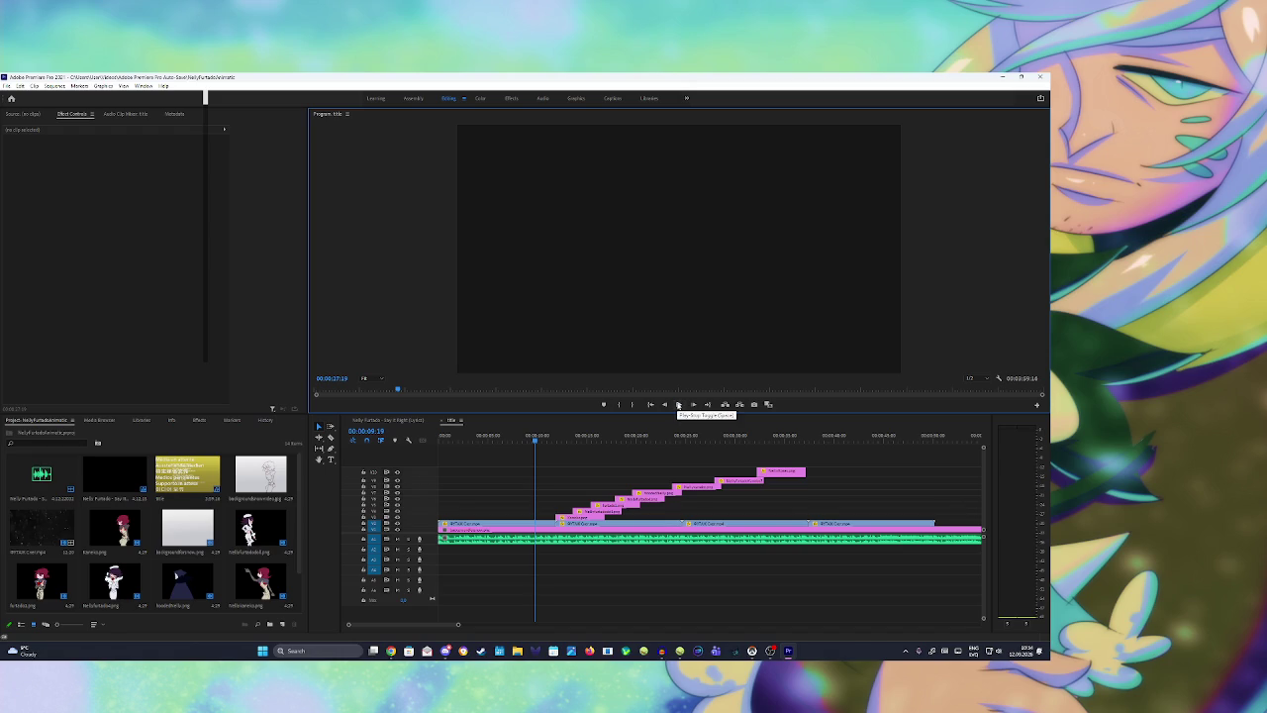
click(678, 405)
click(678, 405)
Step: Play the sequence from about 15 seconds and from the start, then select a clip
click(543, 439)
click(594, 439)
click(681, 406)
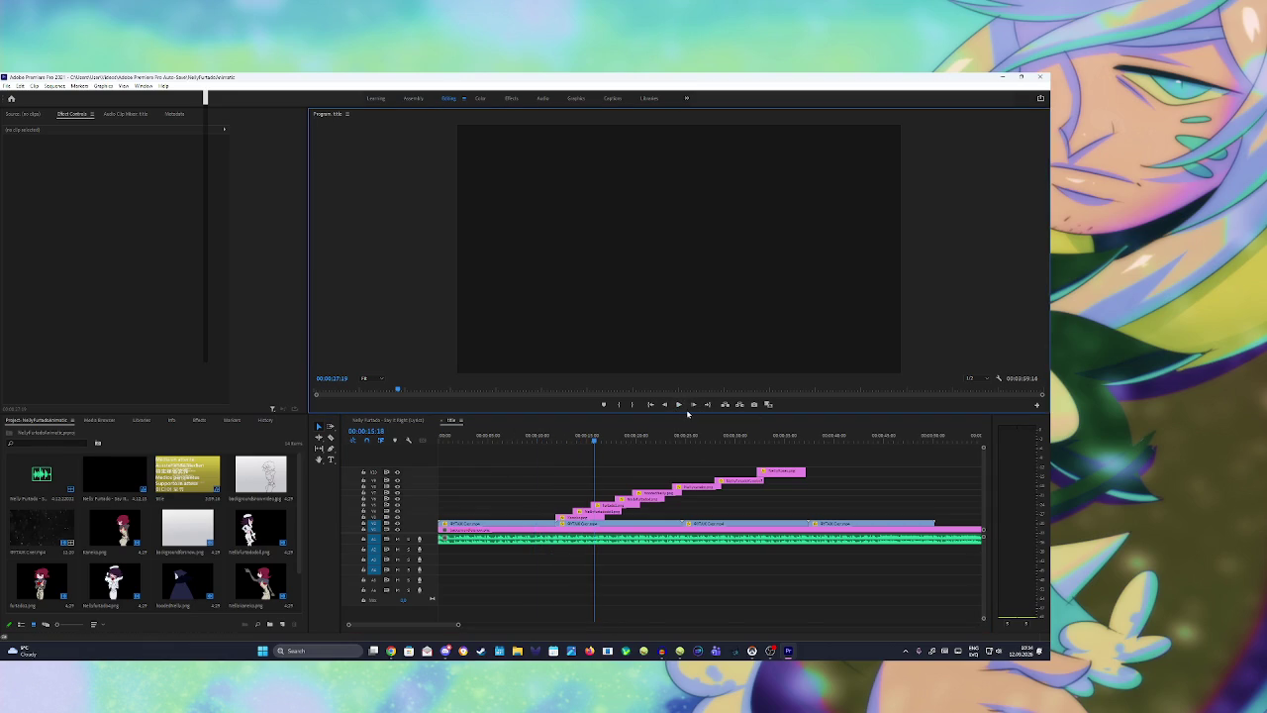
drag(457, 440, 452, 439)
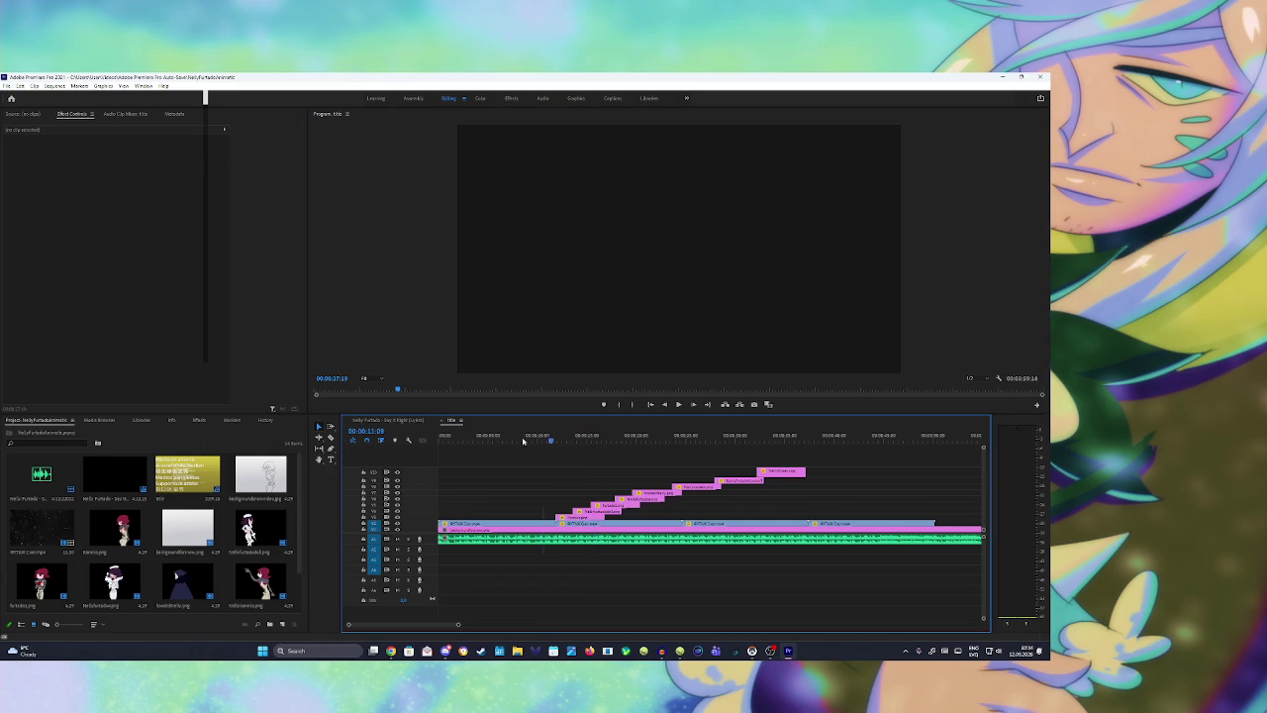
click(679, 405)
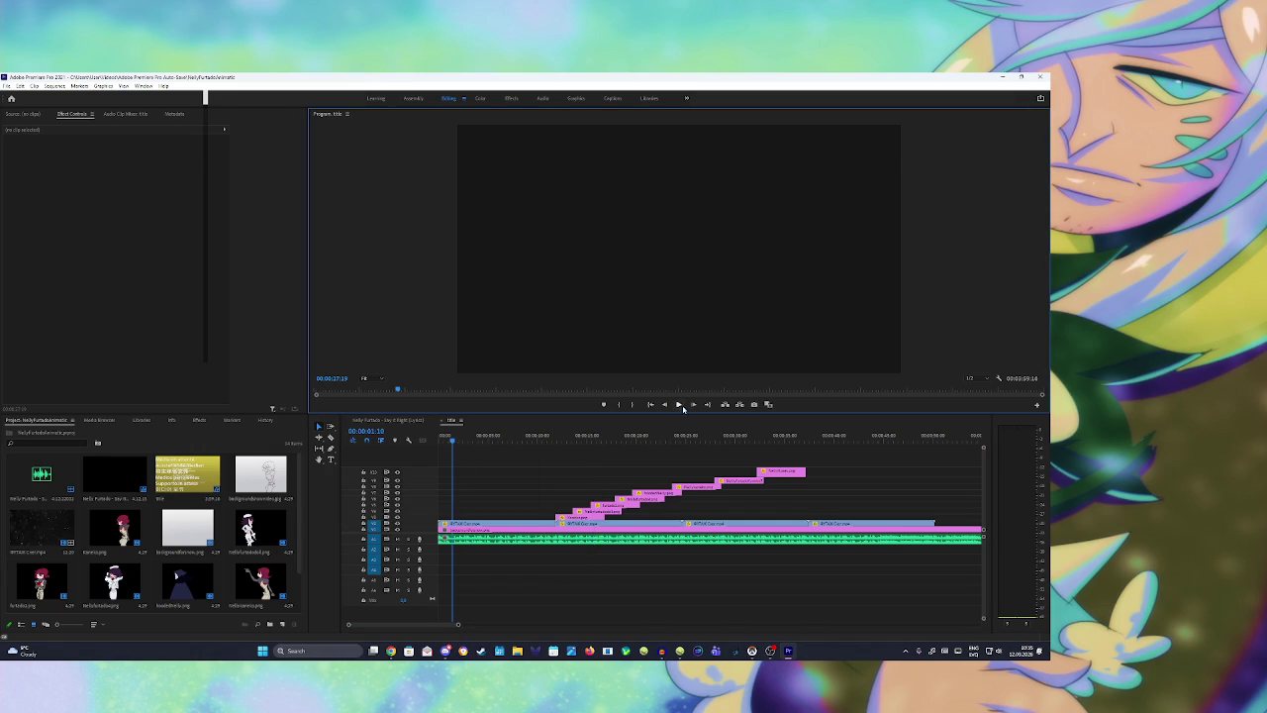
click(558, 514)
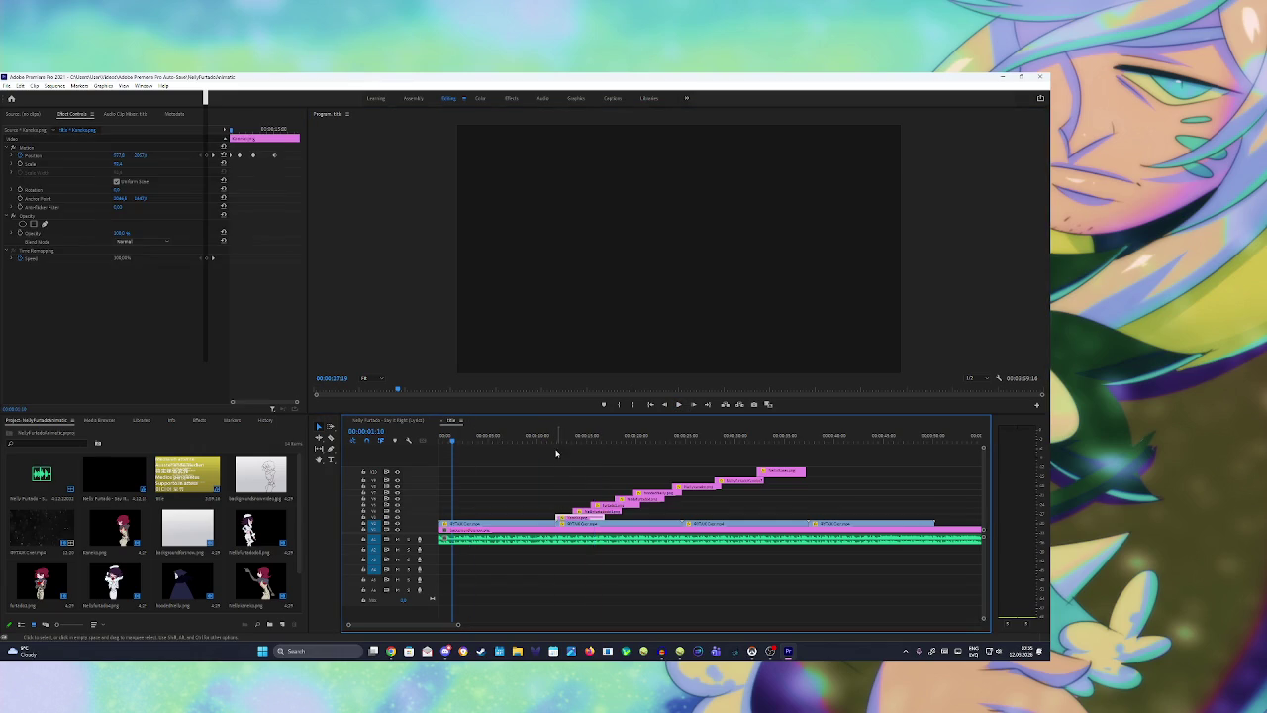
drag(554, 439, 566, 439)
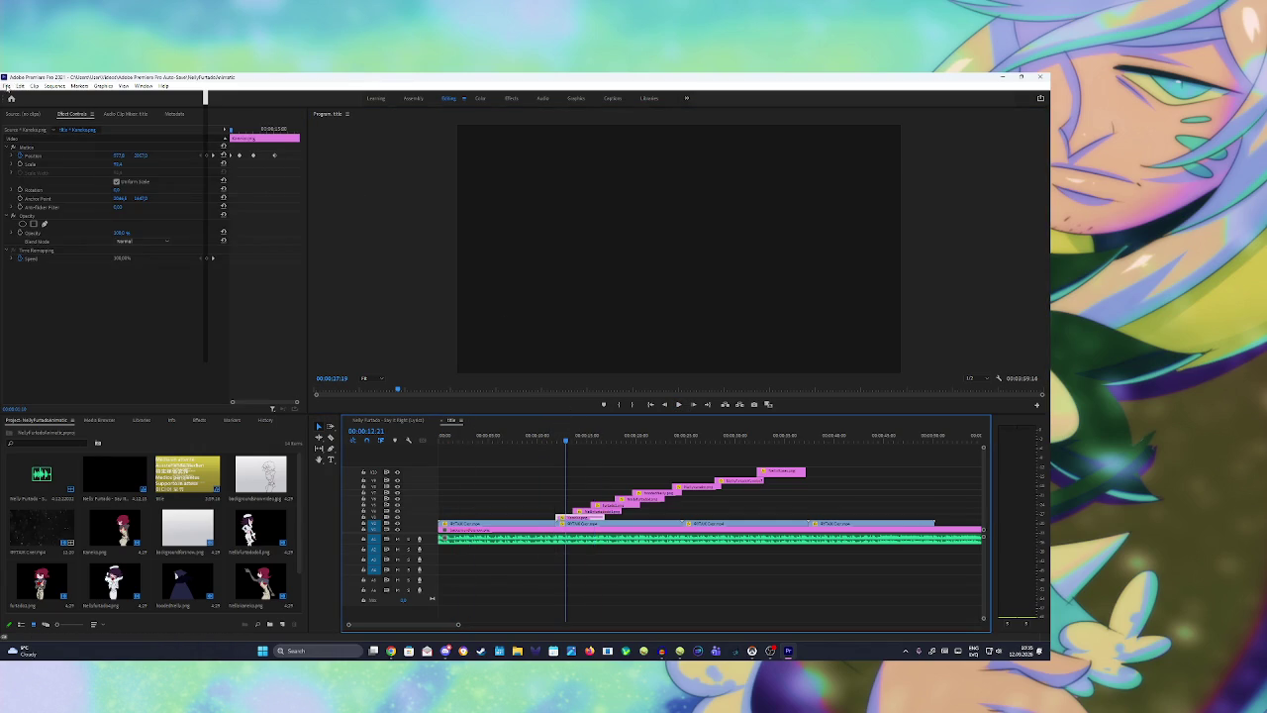
Step: Check the project file options without choosing any, then replay the sequence around 12-15 seconds
click(7, 86)
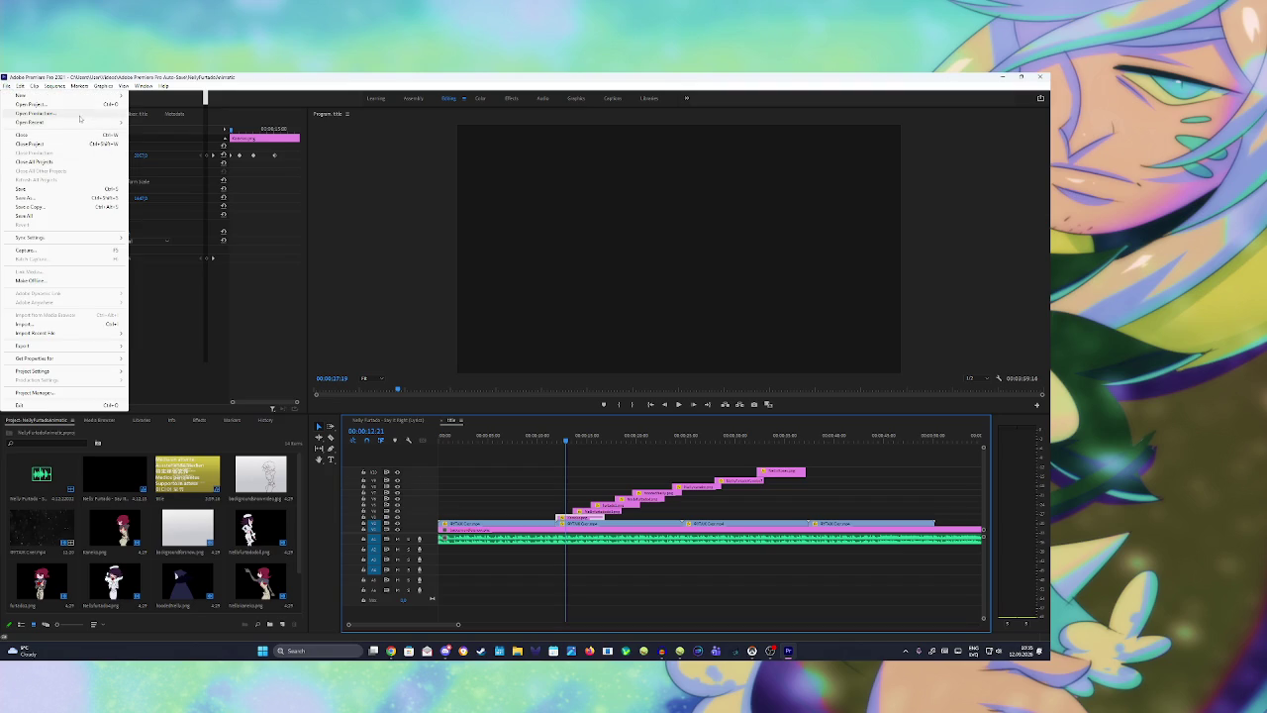
click(662, 452)
click(635, 436)
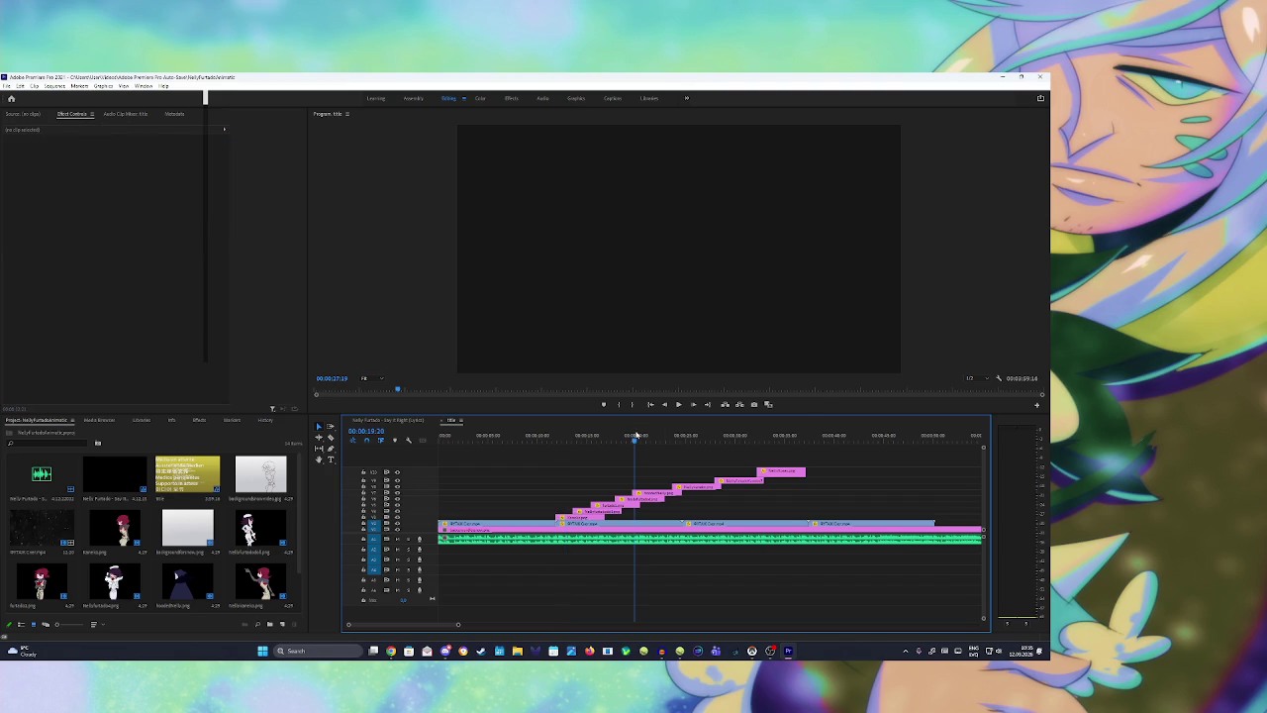
click(742, 435)
click(557, 435)
click(683, 405)
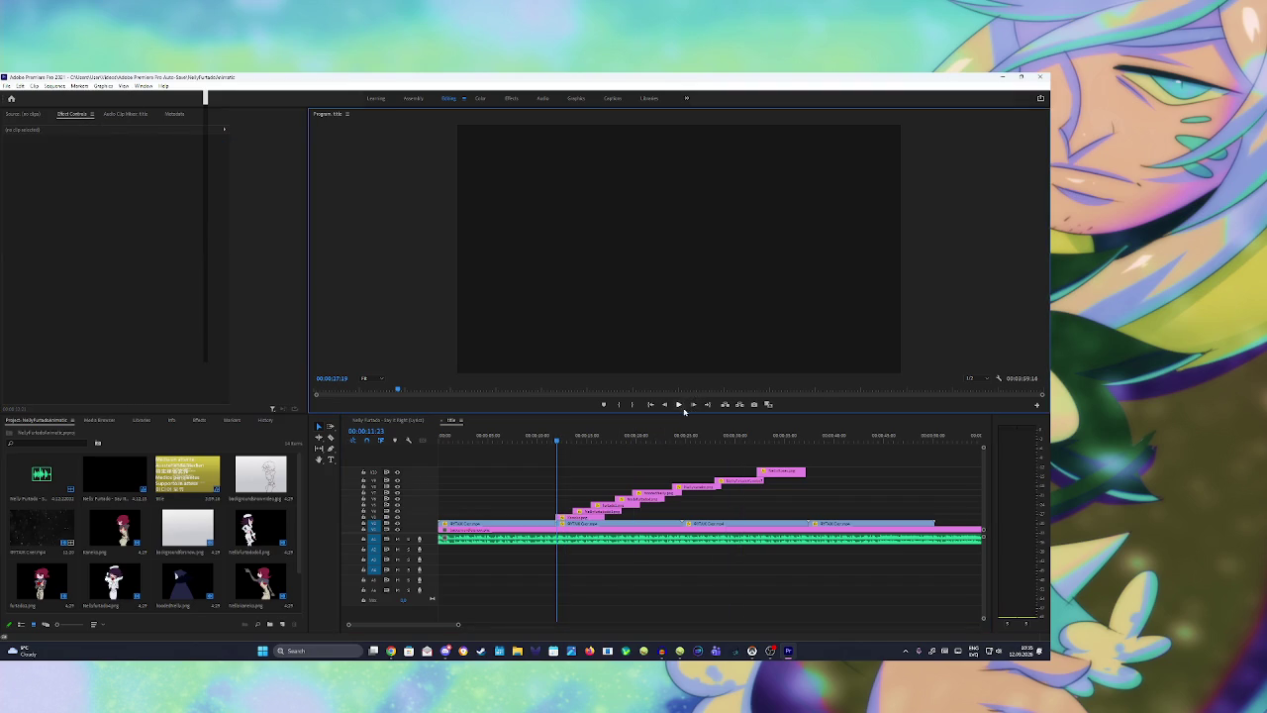
click(680, 405)
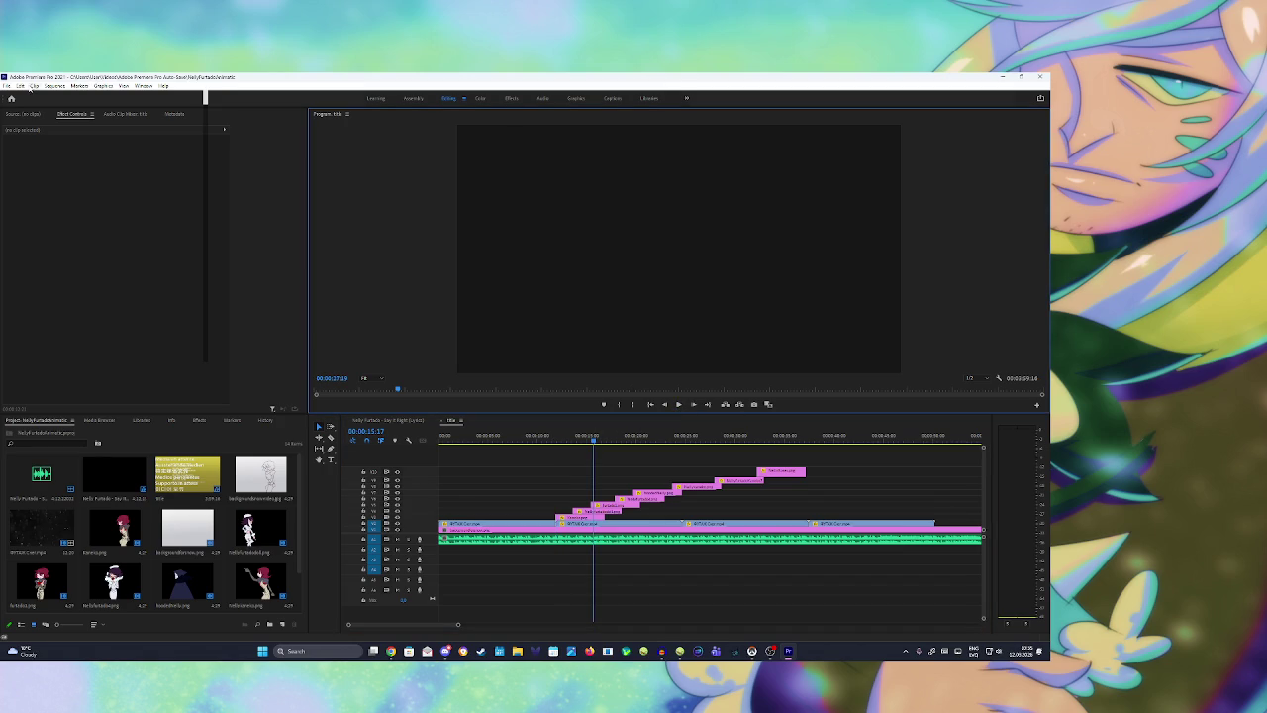
click(573, 437)
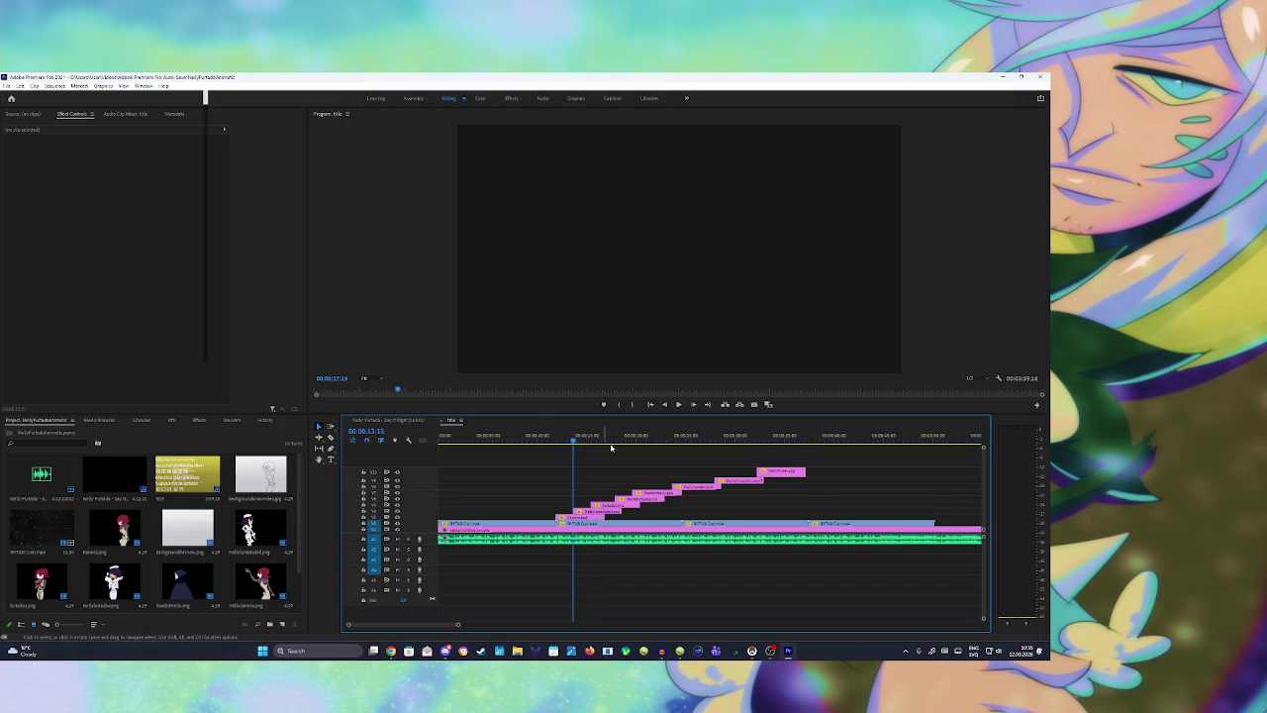
click(674, 408)
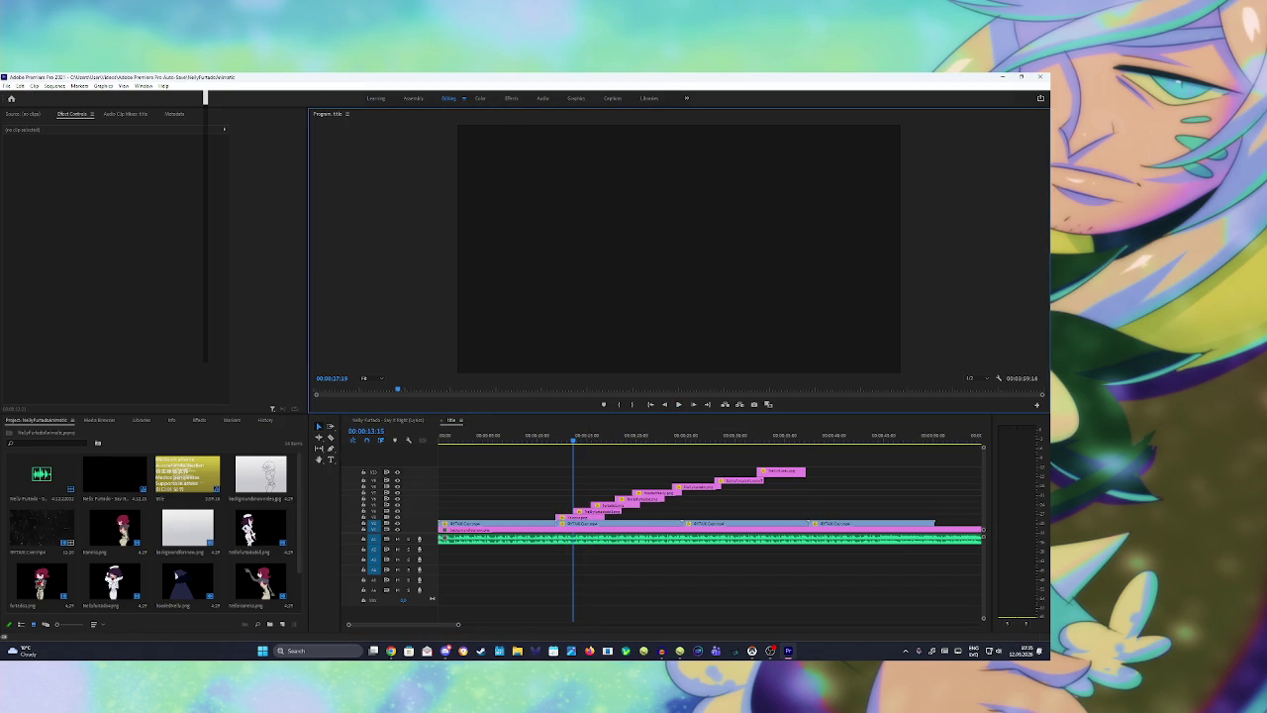
click(1064, 637)
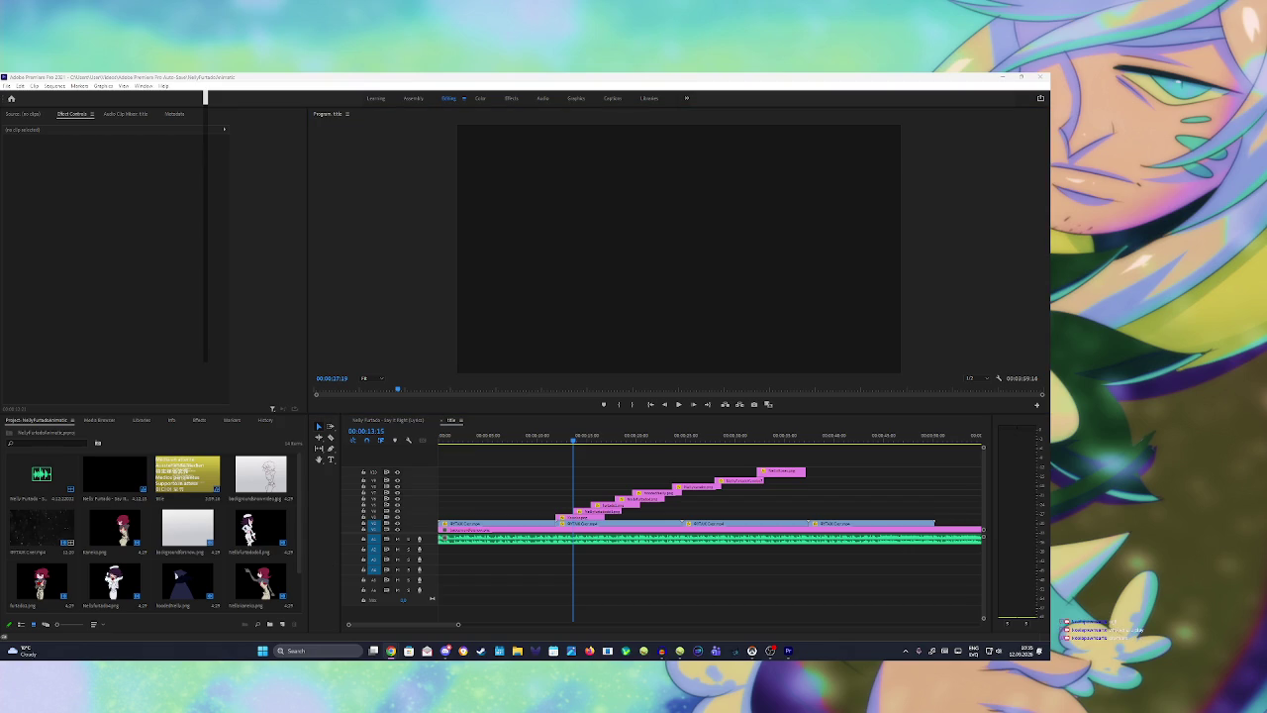
Step: Park the playhead near 12 seconds and load the dark background image into the Source Monitor
click(544, 437)
drag(544, 438, 560, 439)
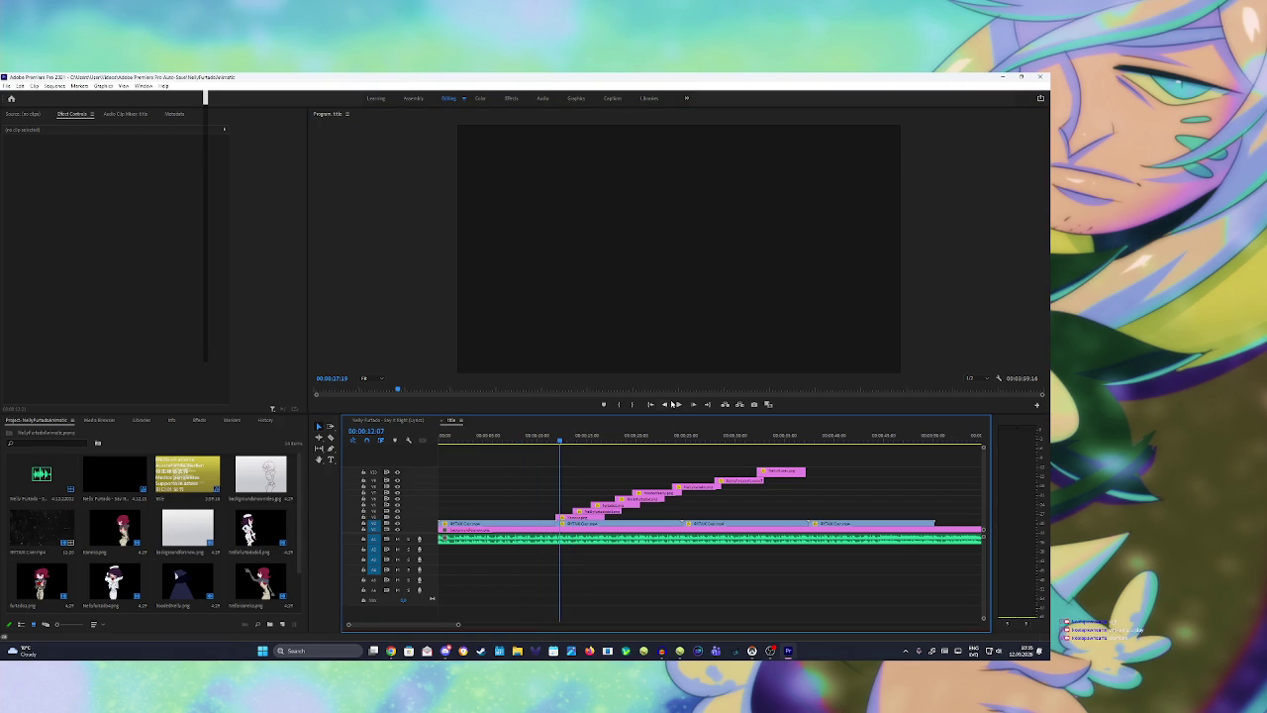
click(280, 478)
double_click(280, 478)
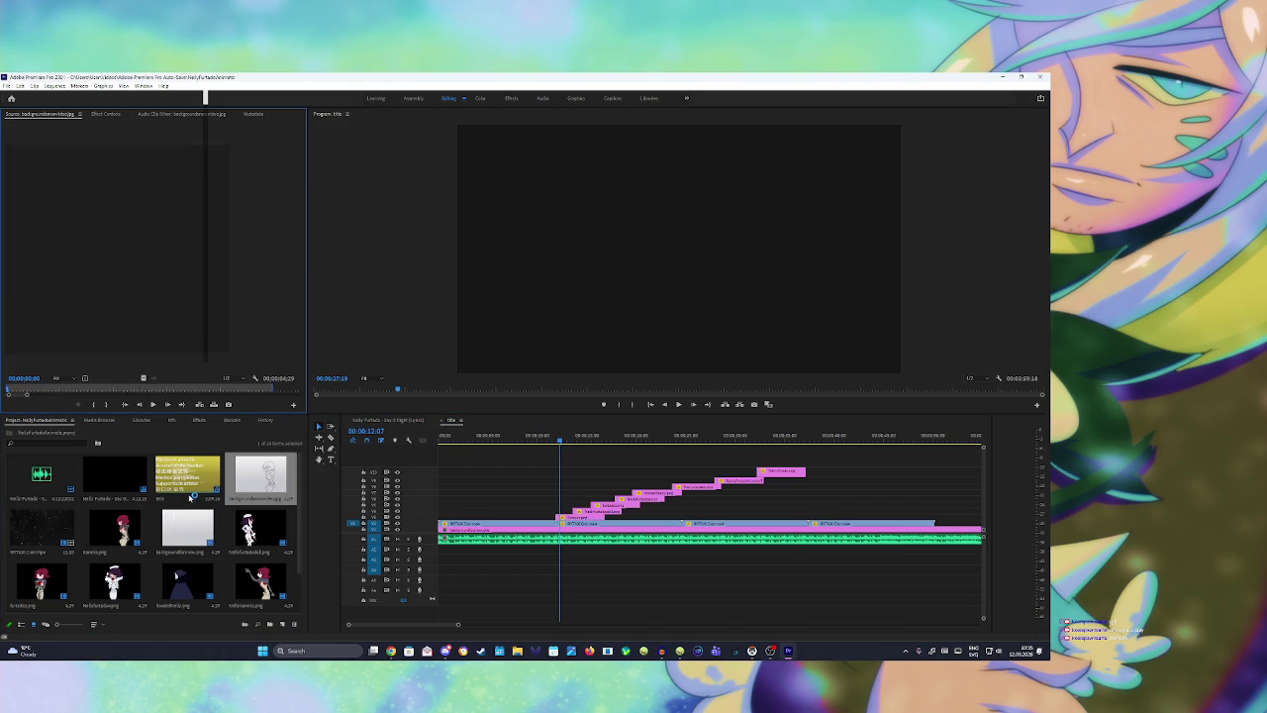
mouse_move(187, 475)
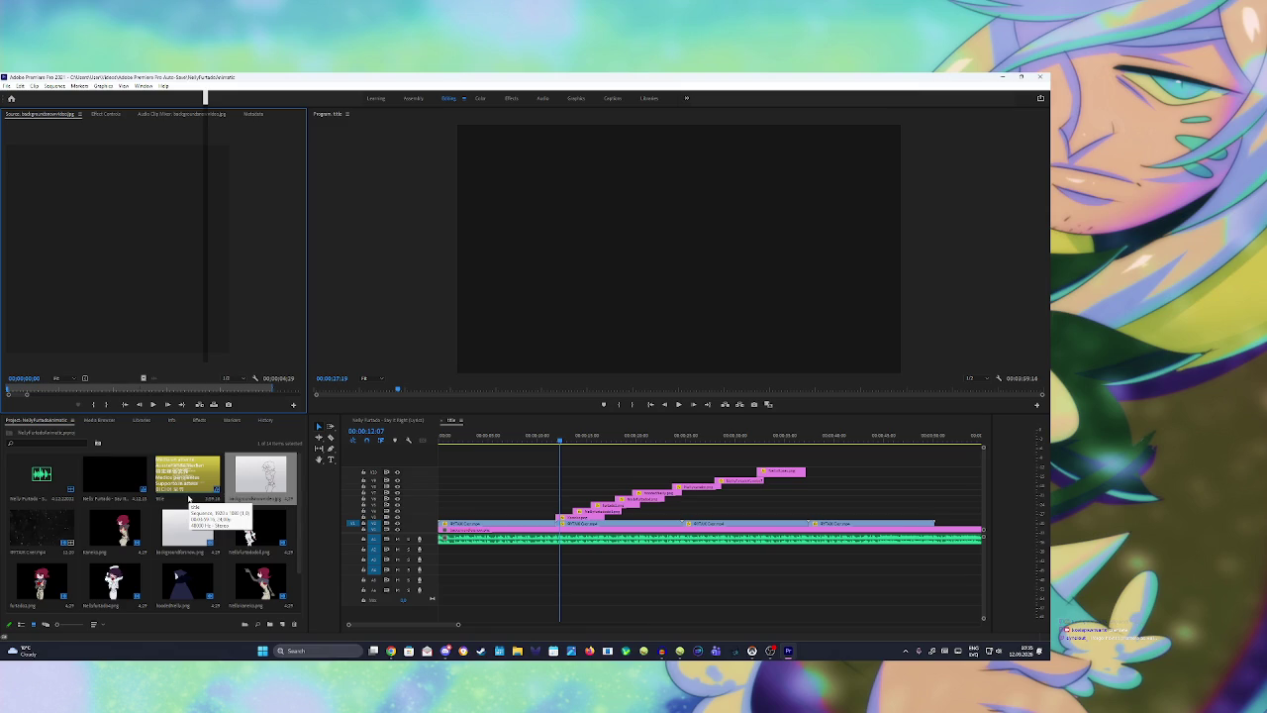
Step: Preview Kenelia.png, then play the edit back from about 00:00:07:21
click(137, 515)
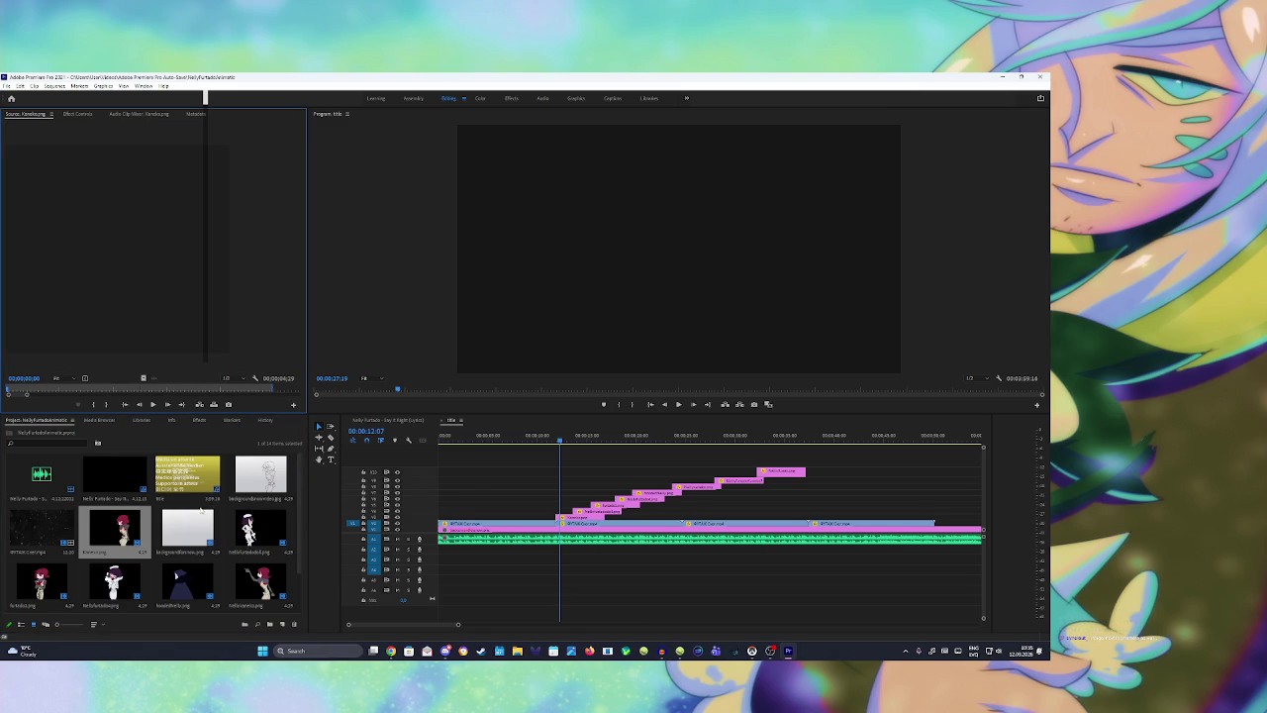
click(560, 442)
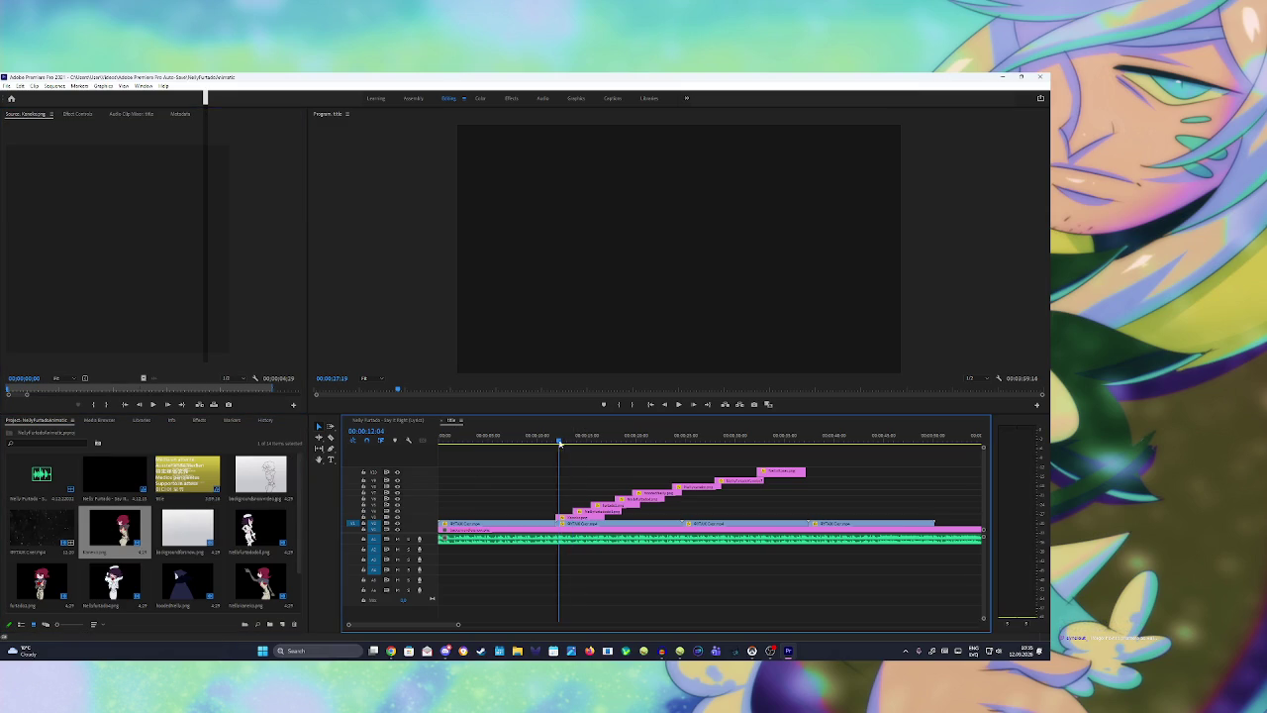
click(679, 405)
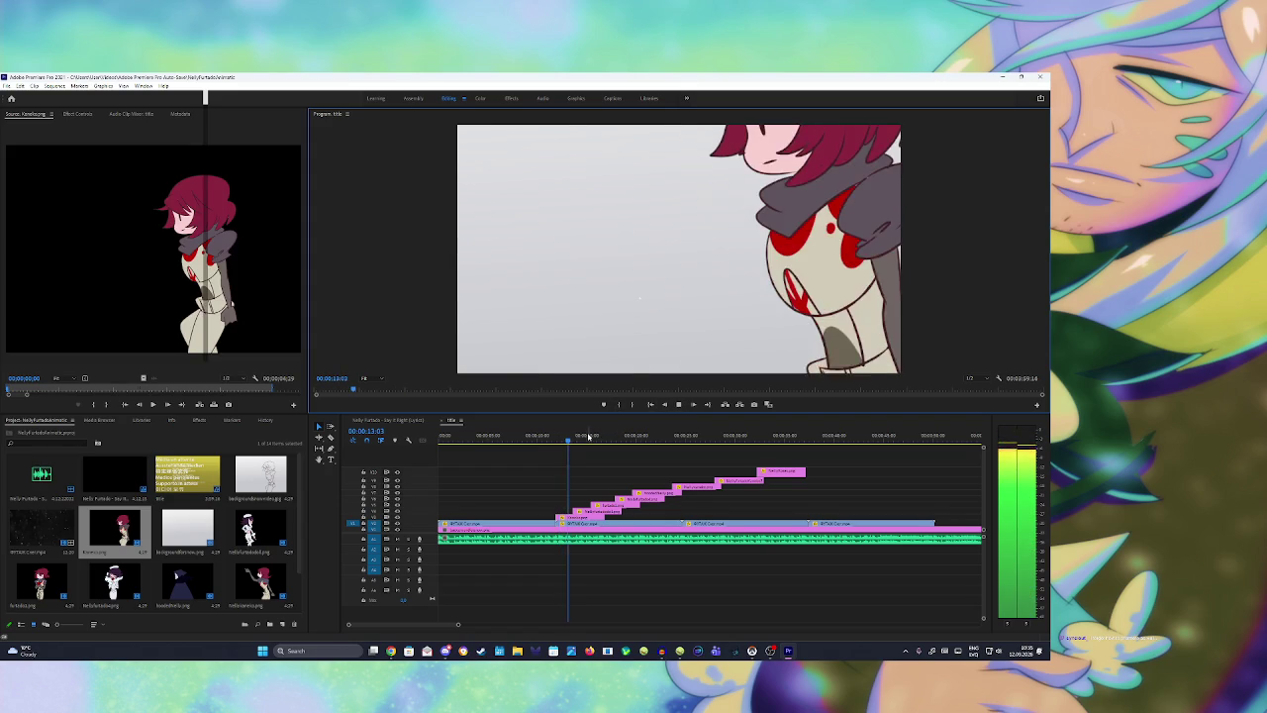
click(515, 437)
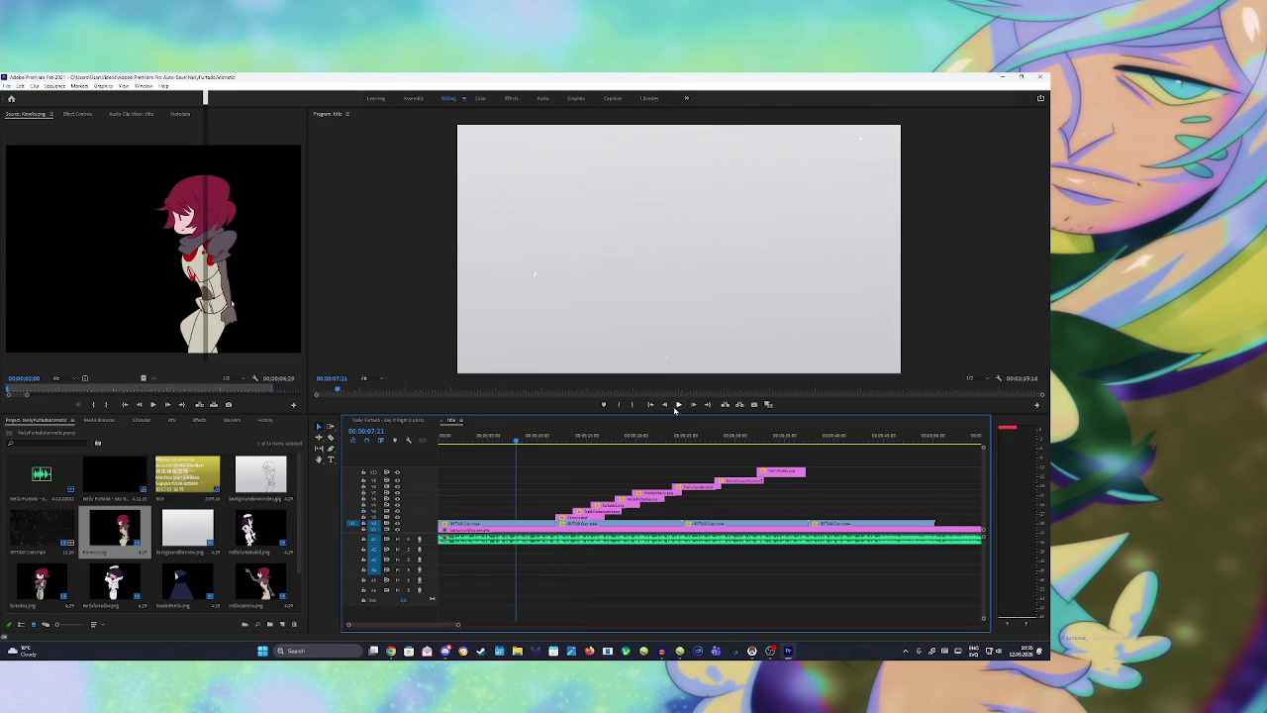
click(677, 406)
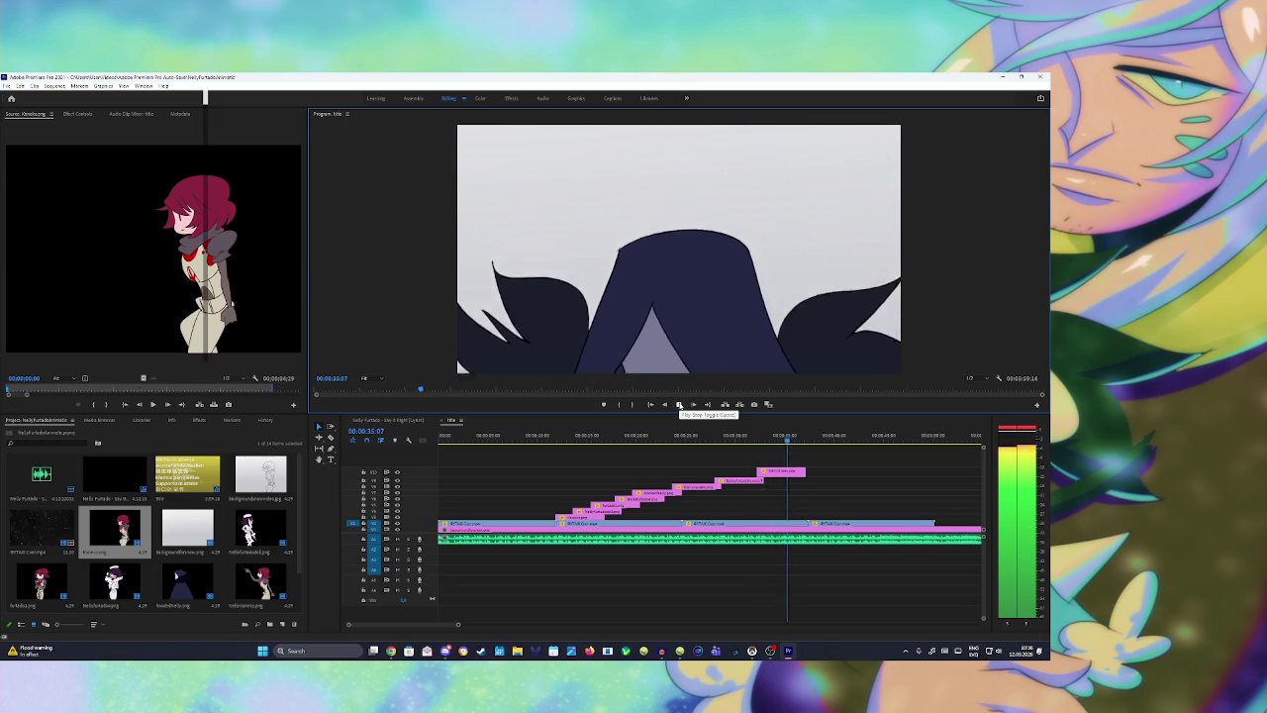
Step: Stop playback at about 36 seconds and Alt+Tab back toward PaintTool SAI
click(679, 404)
key(alt+Tab)
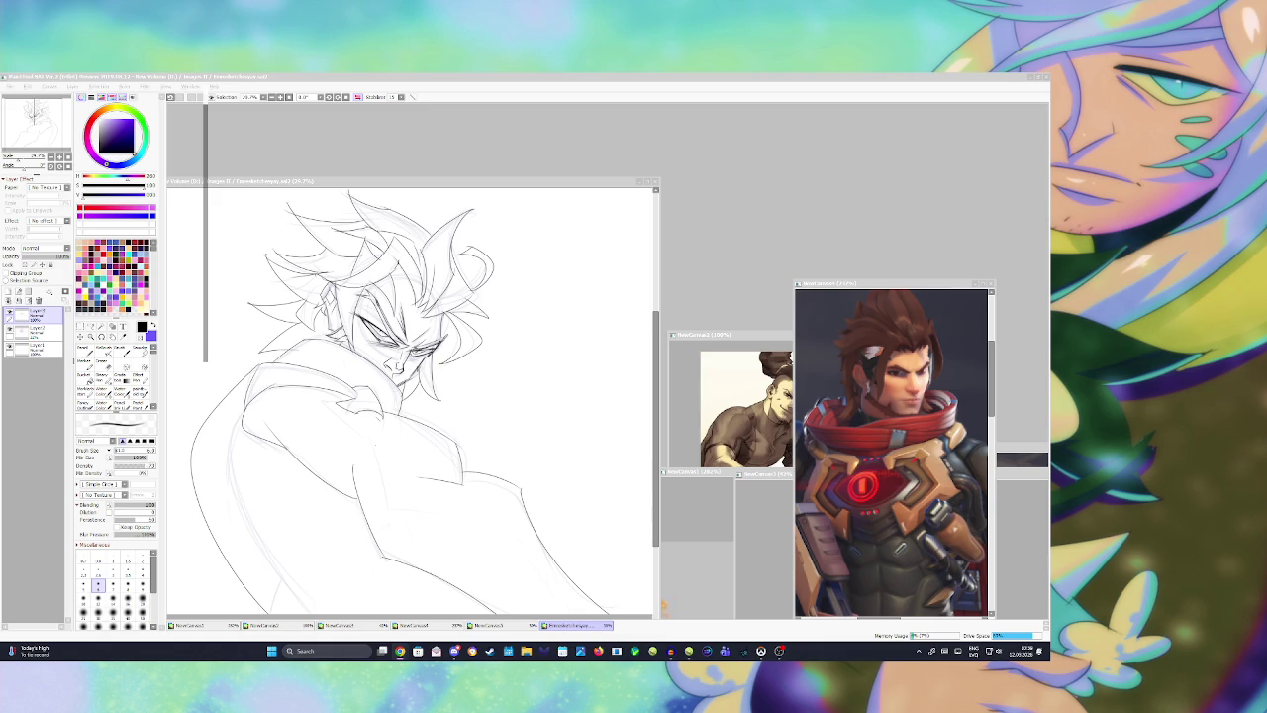
Step: Position the NewCanvas2 and NewCanvas1 reference windows beside the sketch, then add a short stroke
drag(704, 334, 666, 309)
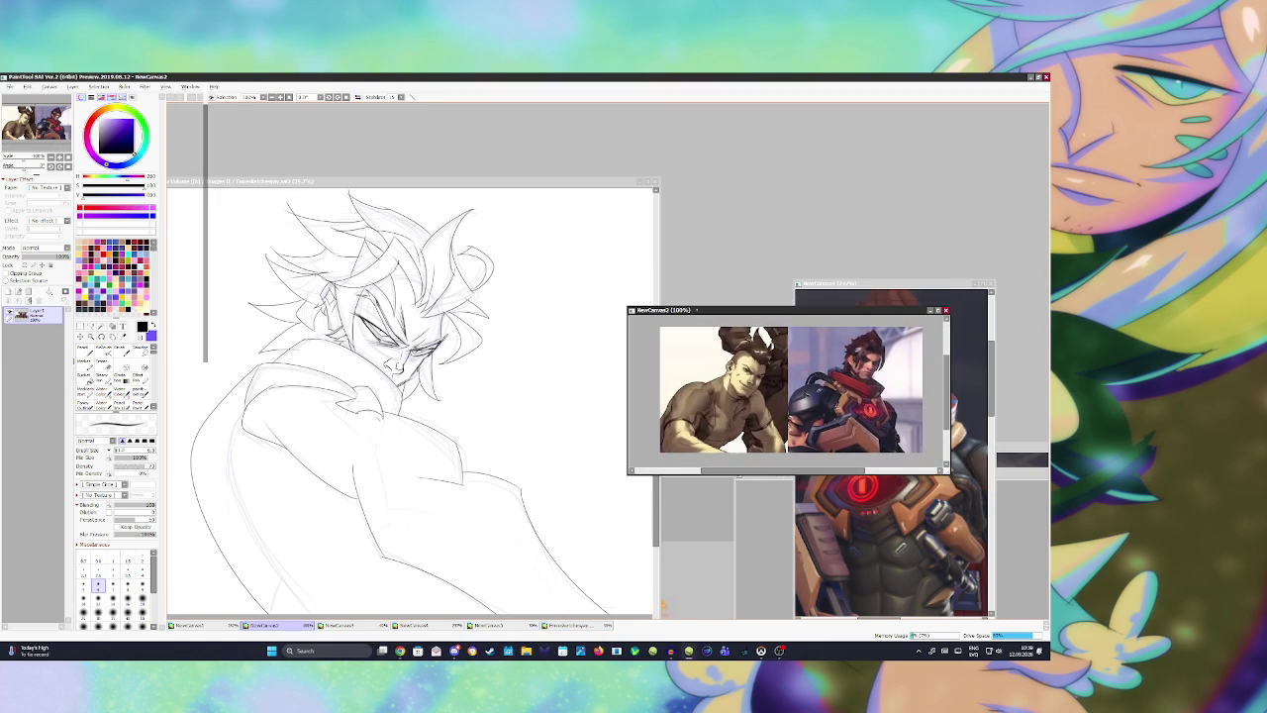
drag(877, 284, 900, 267)
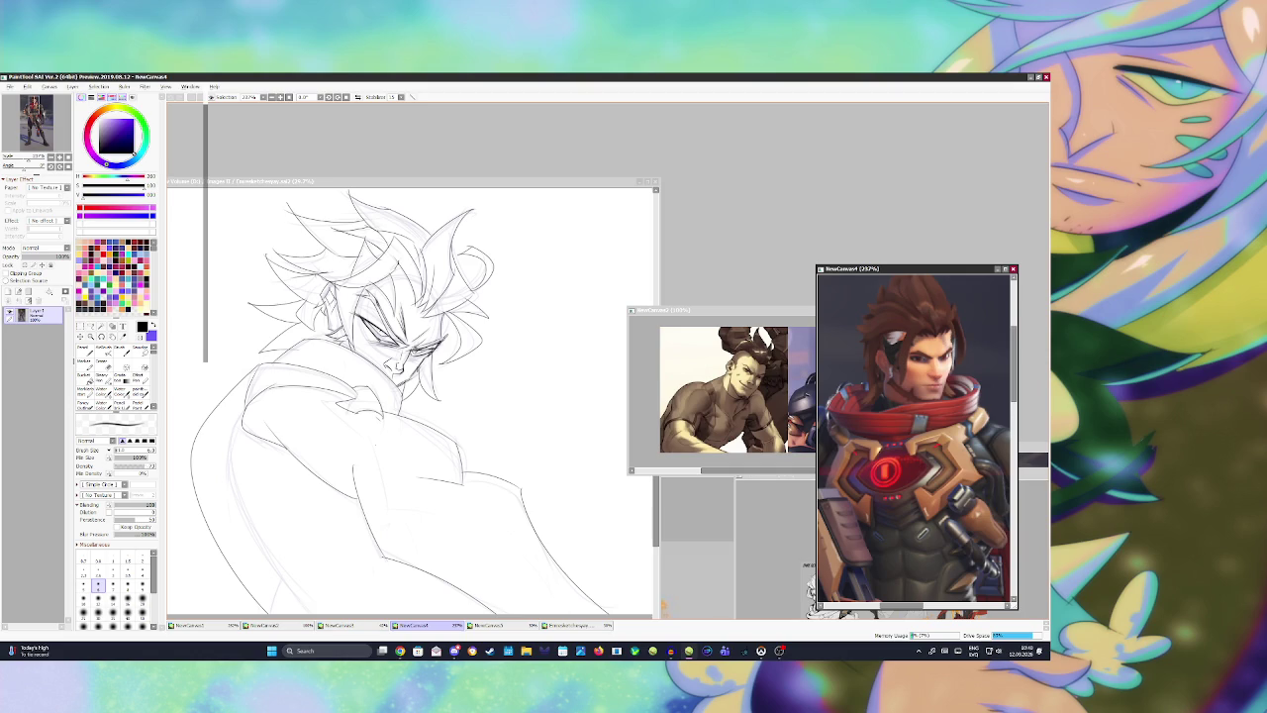
click(411, 401)
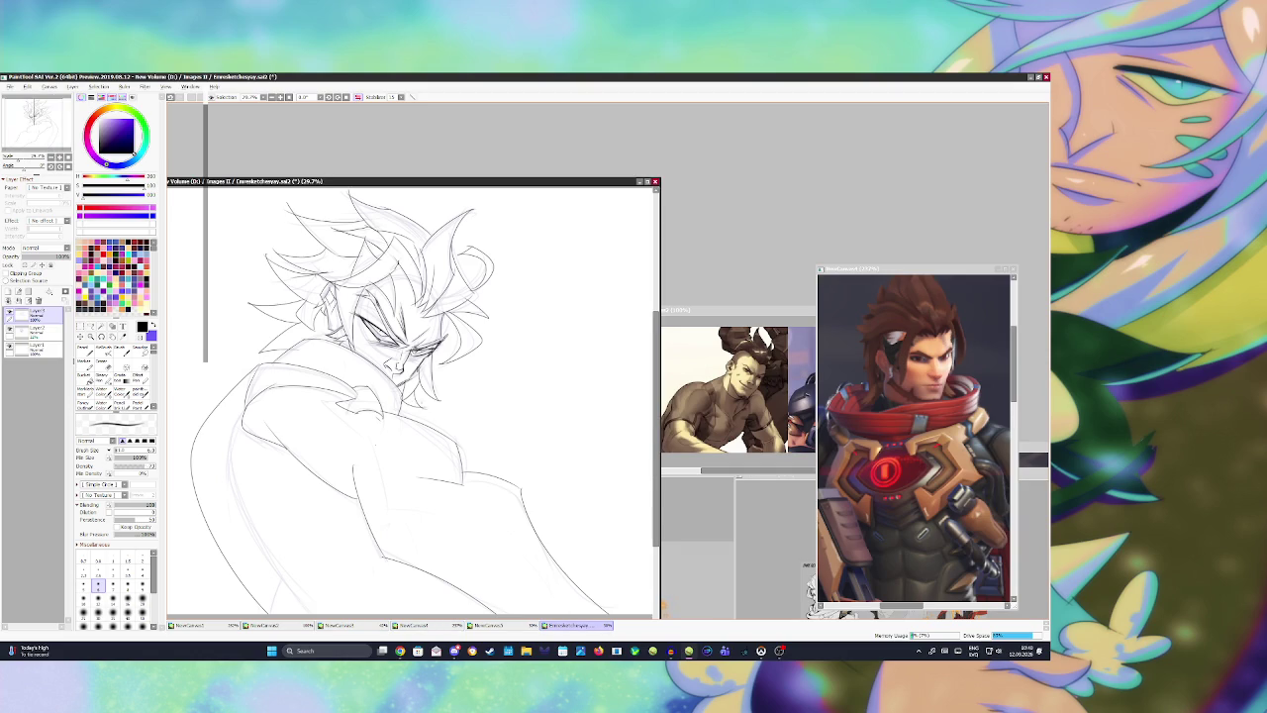
drag(421, 398, 406, 402)
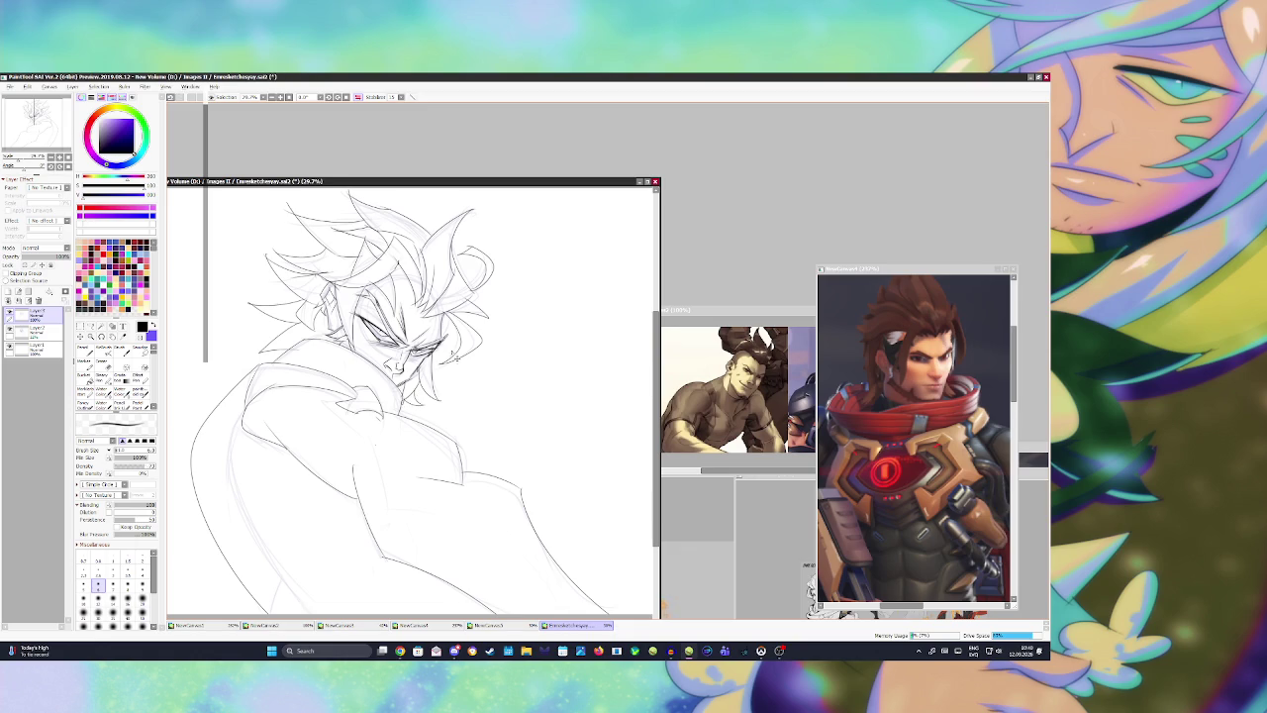
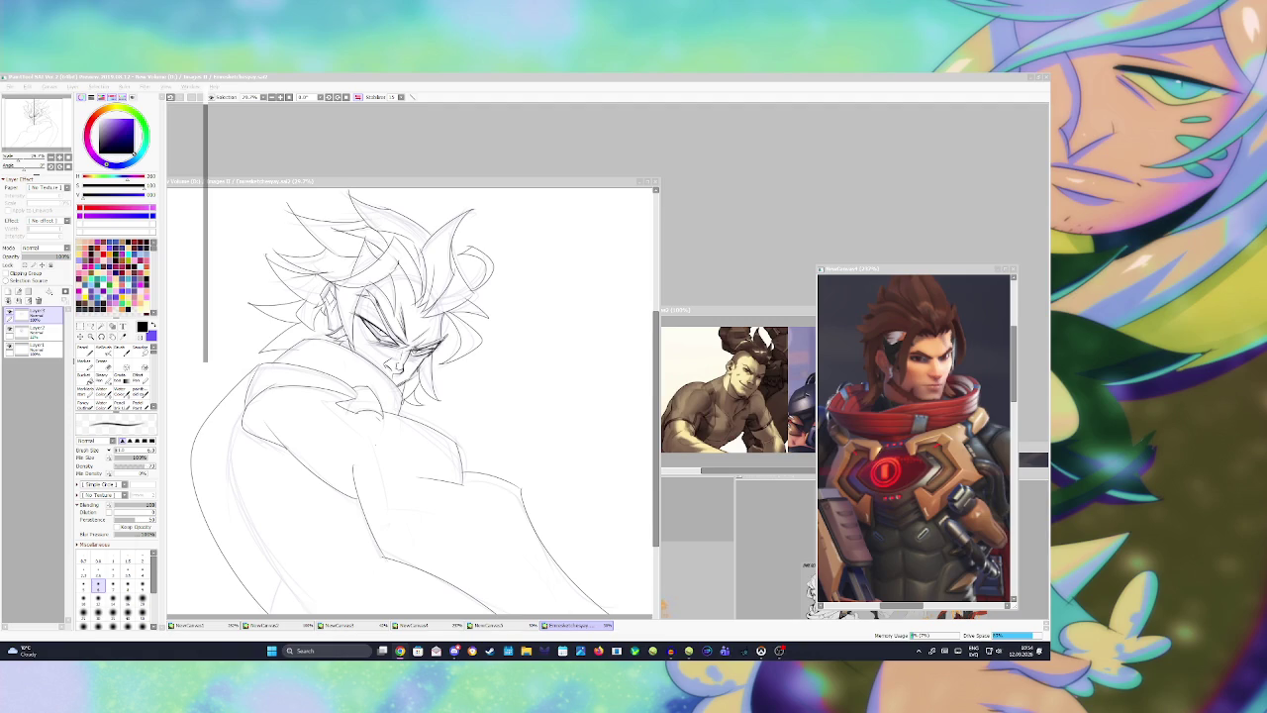
Step: Zoom the canvas out from about 30% to 21% so the whole character sketch page fits
scroll(435, 380, down, 1)
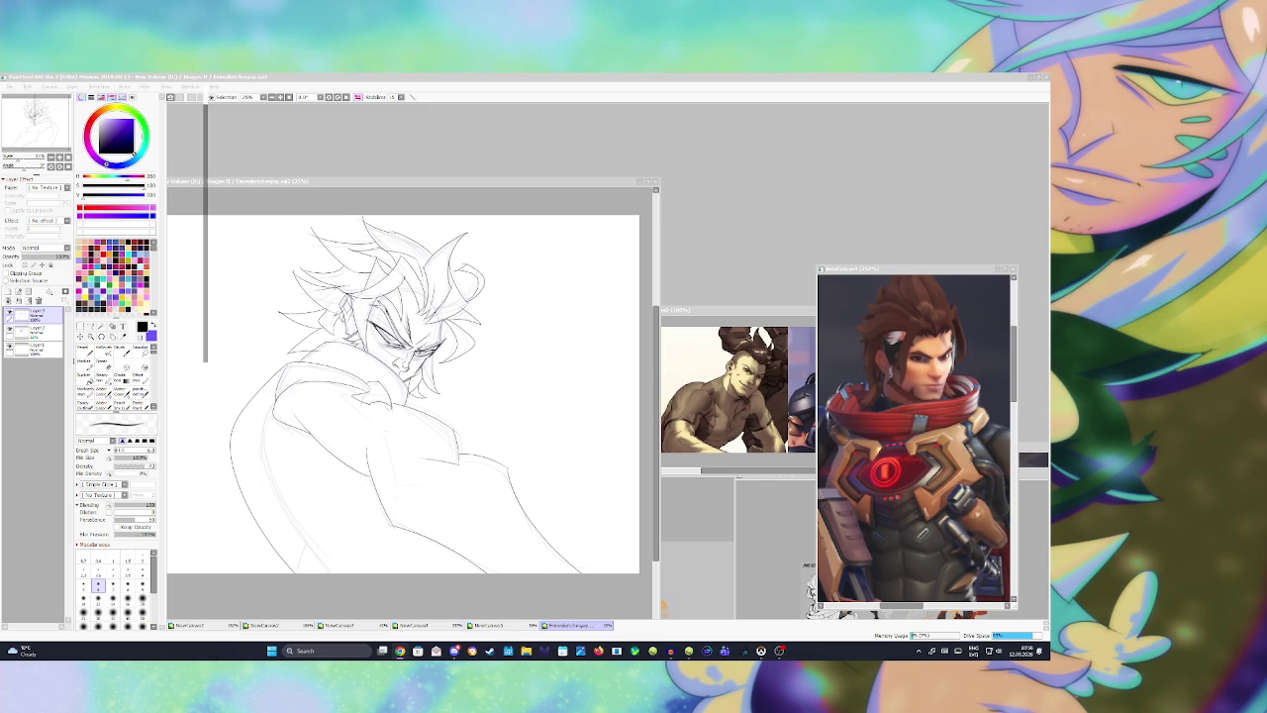
click(215, 423)
scroll(215, 423, down, 1)
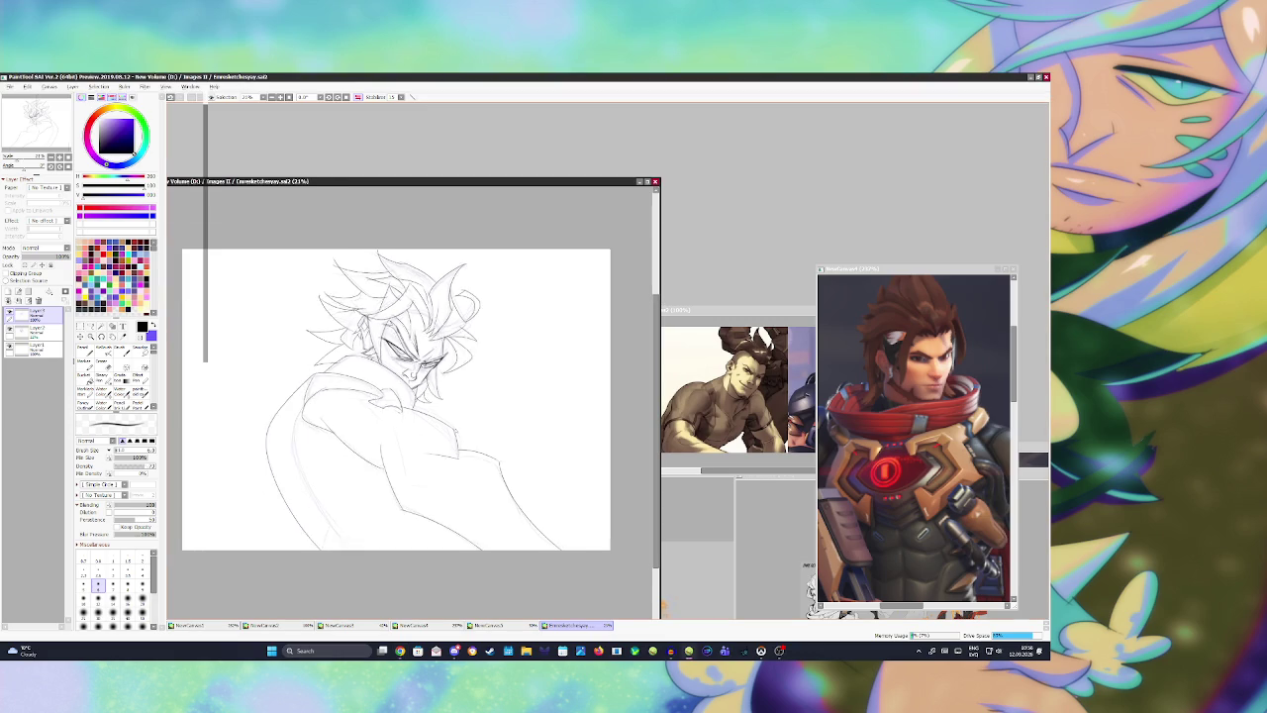